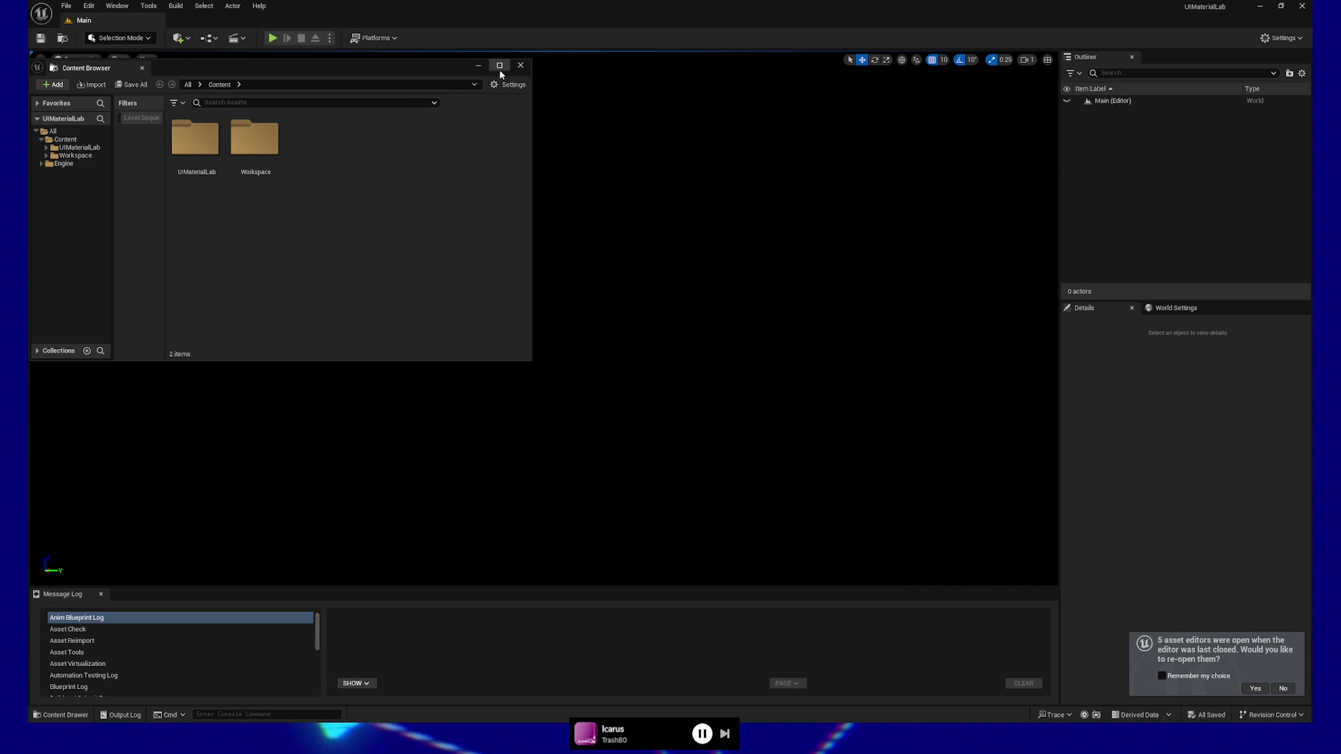
# Close the floating Content Browser, check M_ExerciseMaterial's scale and texture nodes and MPC_Example, then return to Main.
pyautogui.click(521, 66)
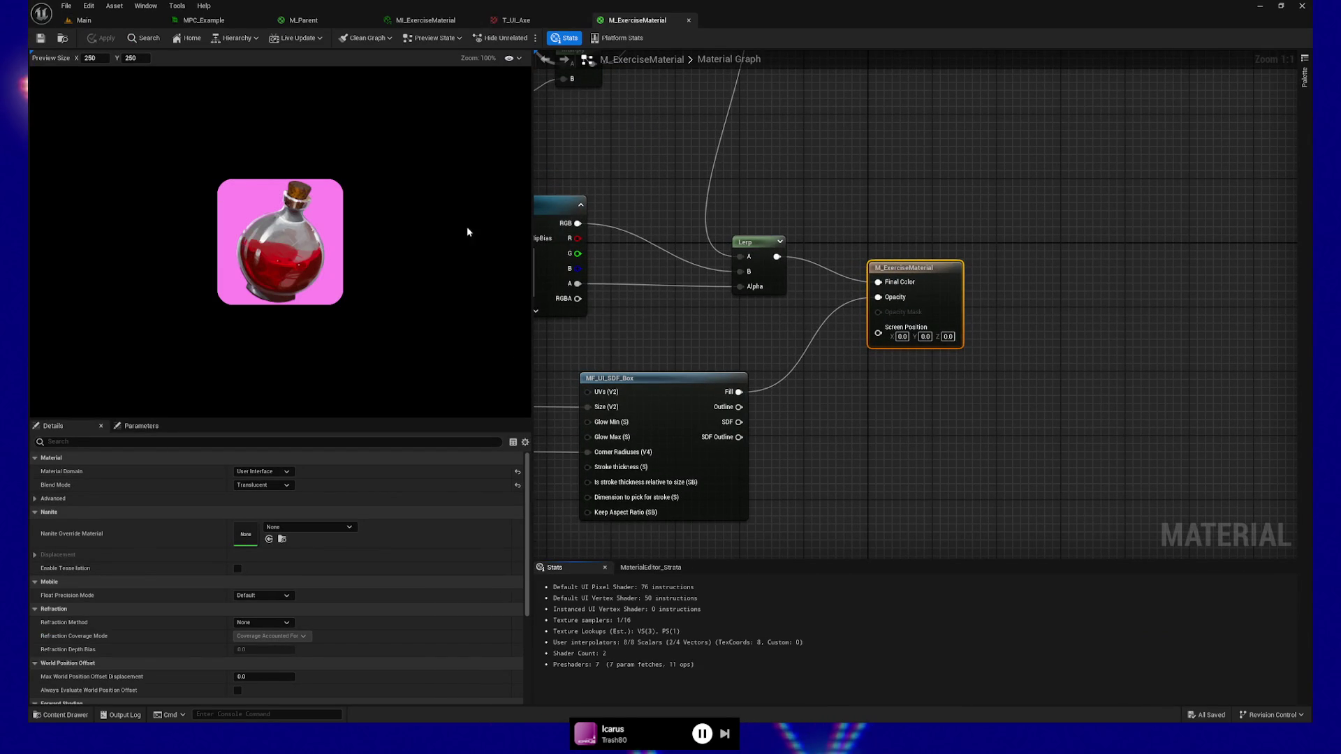
pyautogui.moveTo(615, 130); pyautogui.dragTo(892, 140)
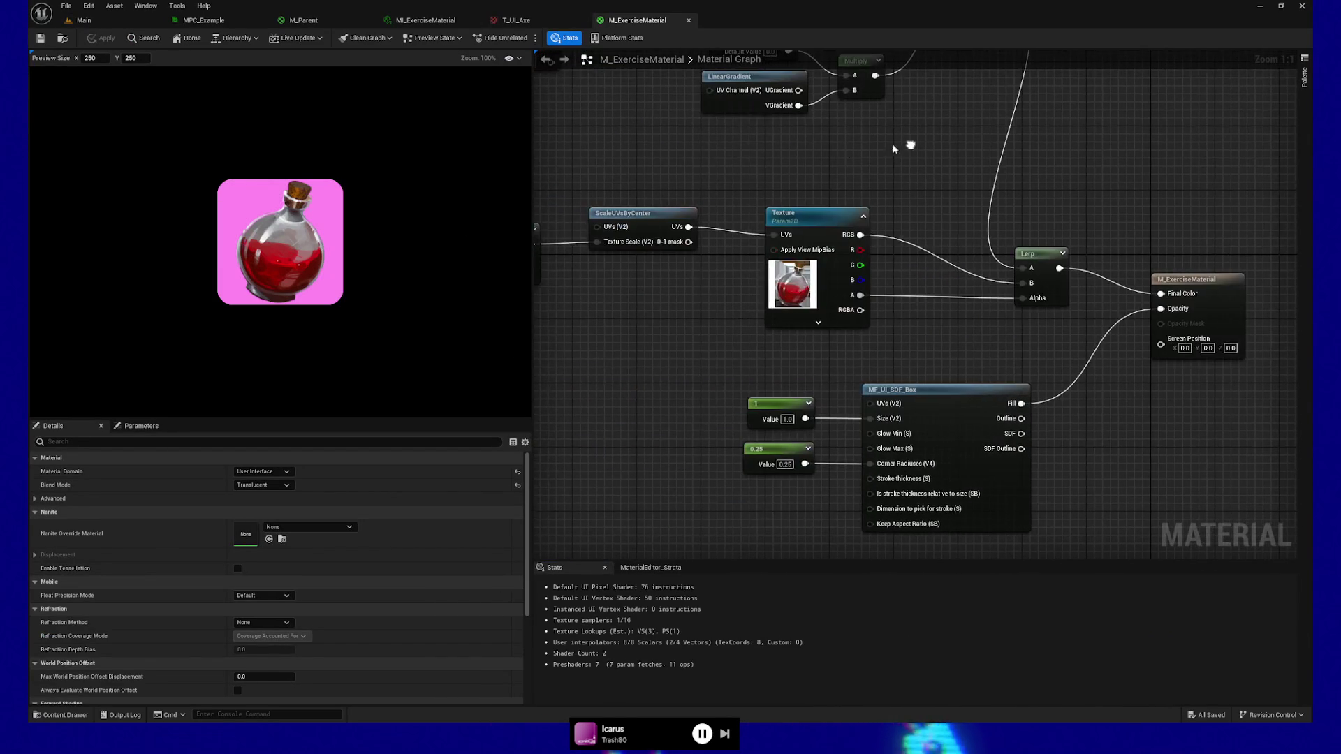
pyautogui.moveTo(574, 153)
pyautogui.mouseDown()
pyautogui.moveTo(833, 190)
pyautogui.moveTo(795, 216)
pyautogui.moveTo(817, 365)
pyautogui.moveTo(714, 351)
pyautogui.moveTo(709, 382)
pyautogui.mouseUp()
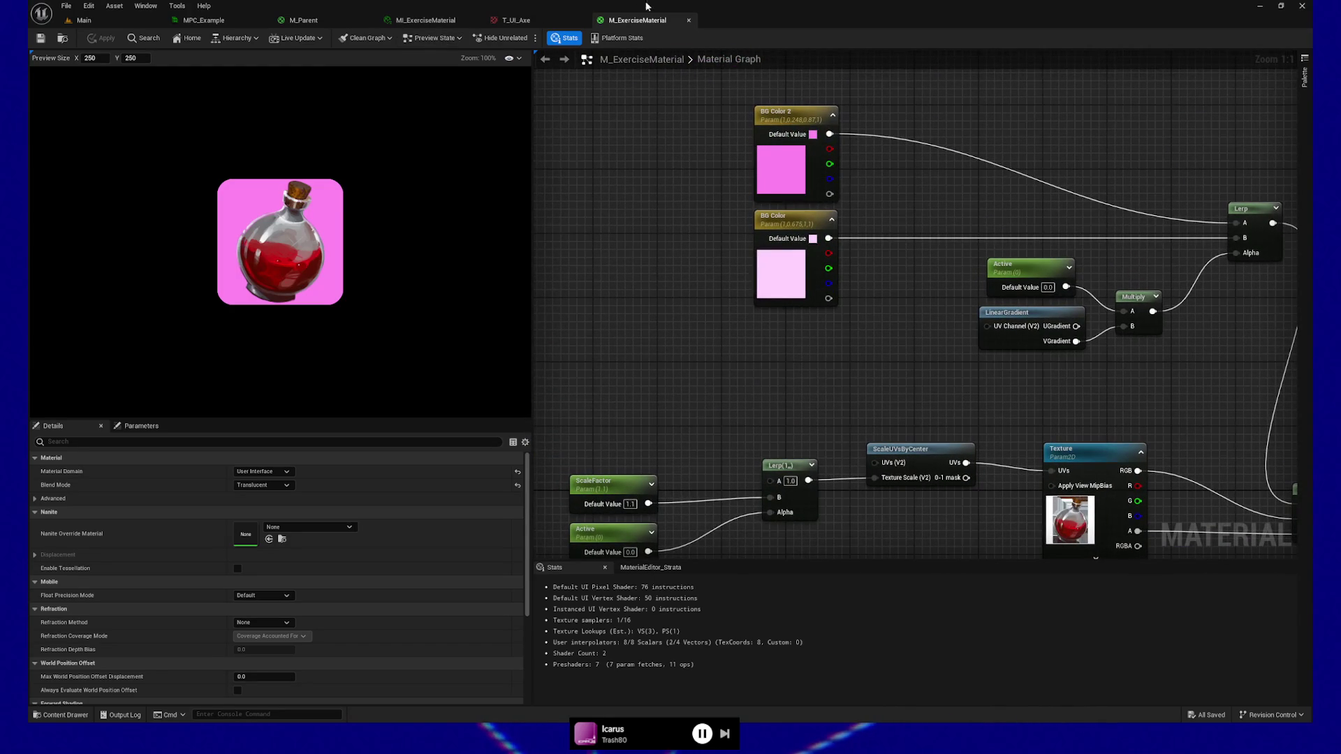
pyautogui.click(209, 26)
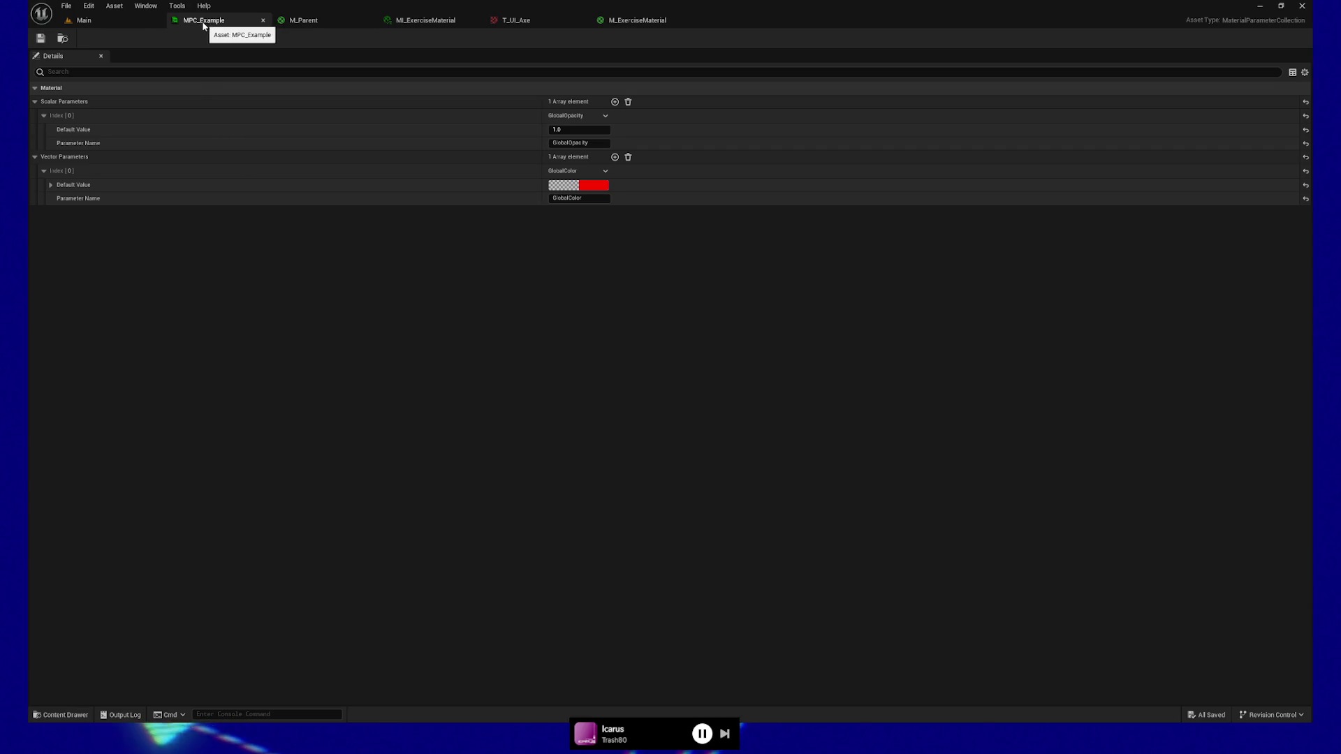
pyautogui.click(125, 27)
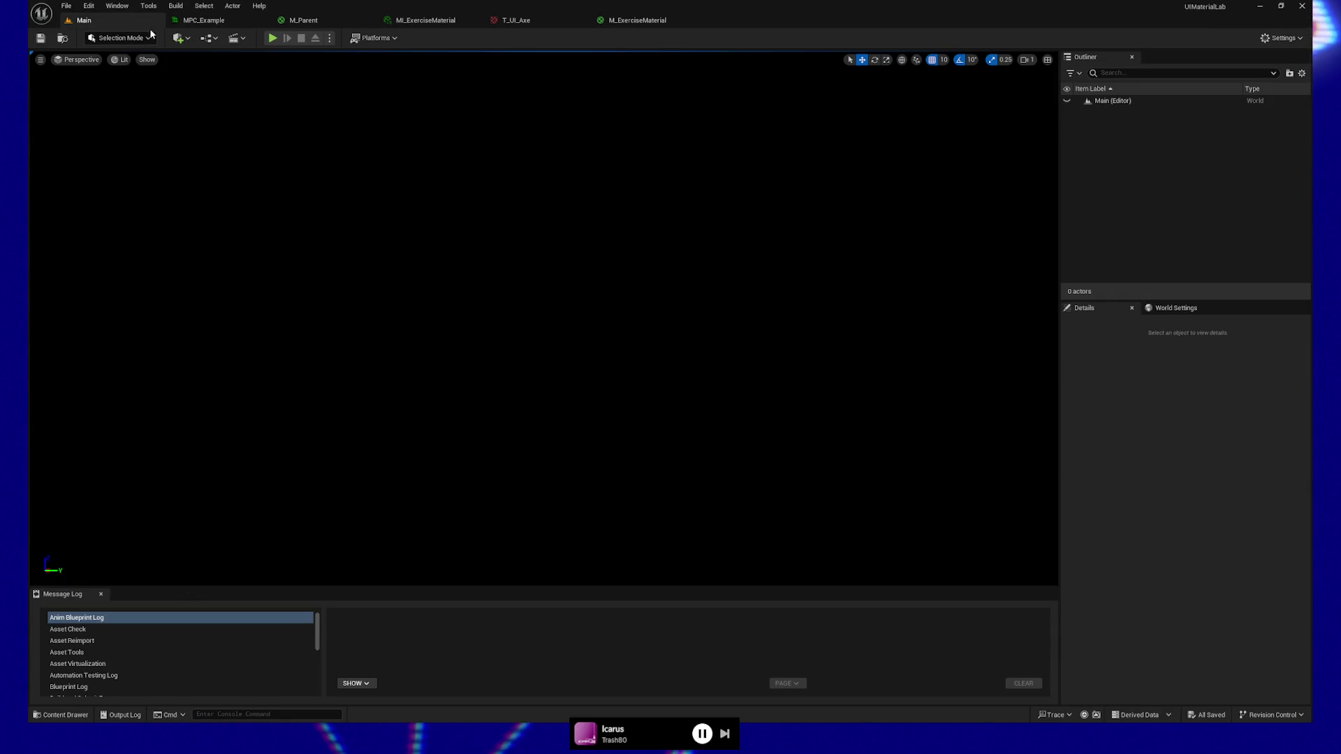
pyautogui.click(94, 9)
pyautogui.moveTo(71, 10)
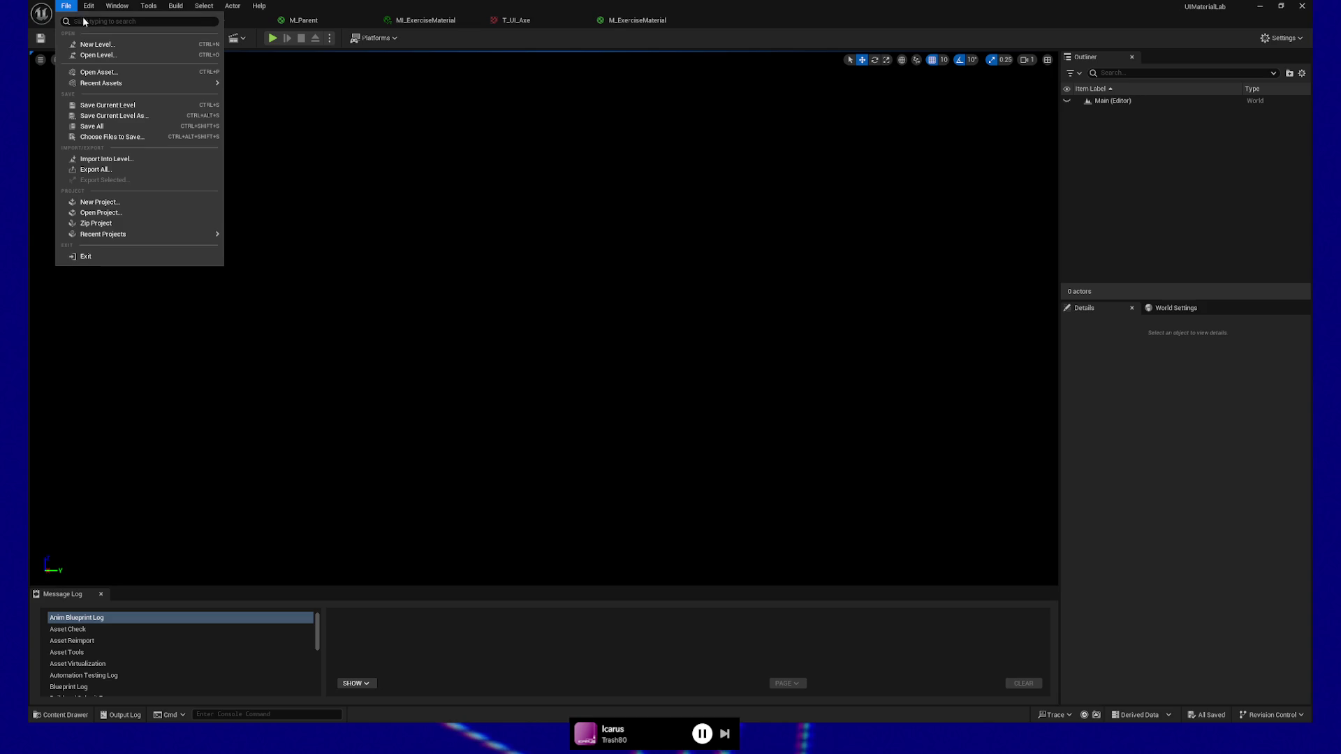
pyautogui.click(98, 55)
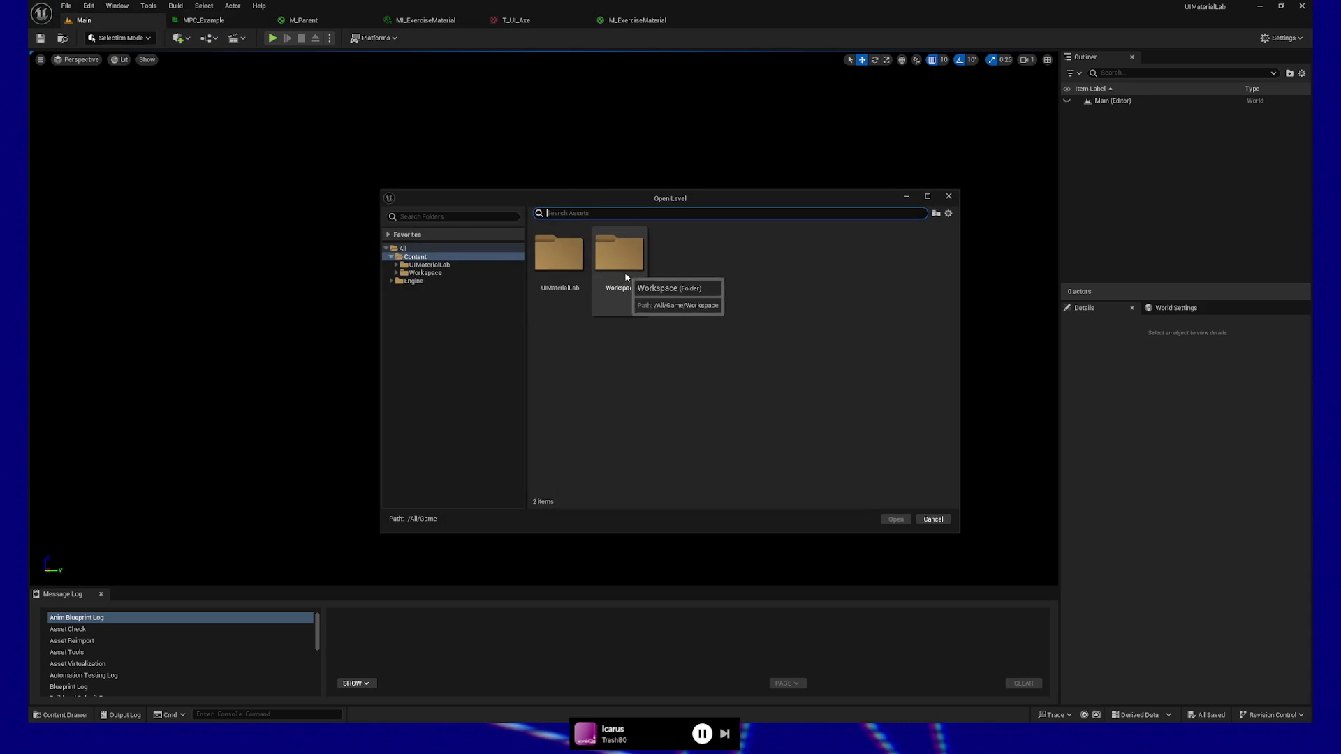
pyautogui.doubleClick(558, 258)
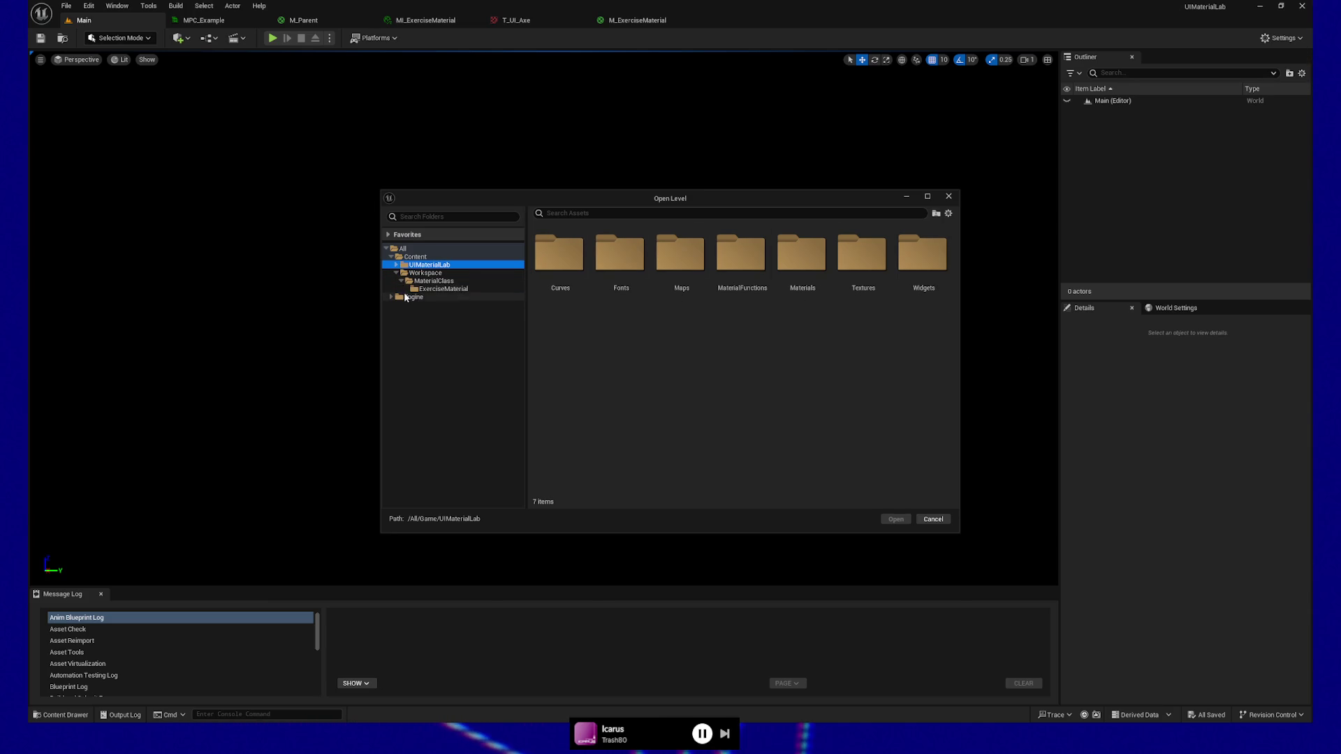
pyautogui.click(419, 289)
pyautogui.click(396, 265)
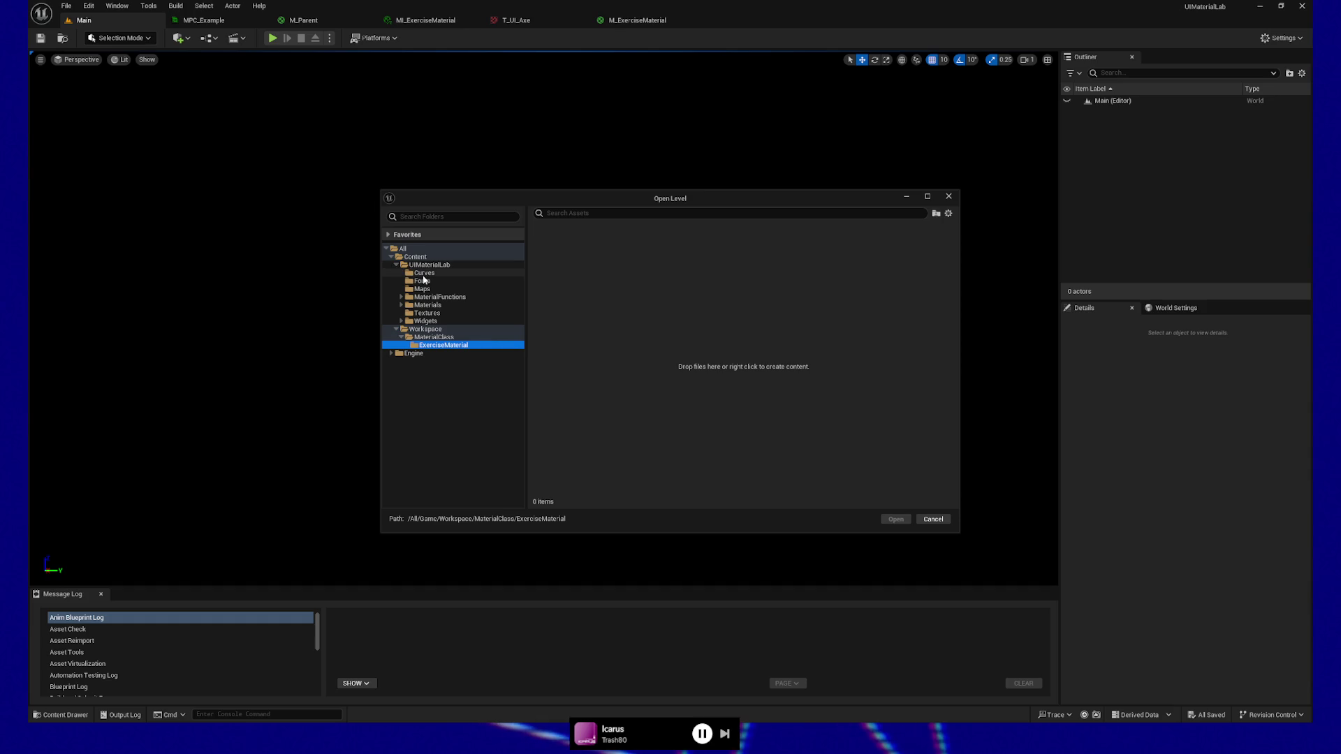
pyautogui.click(425, 321)
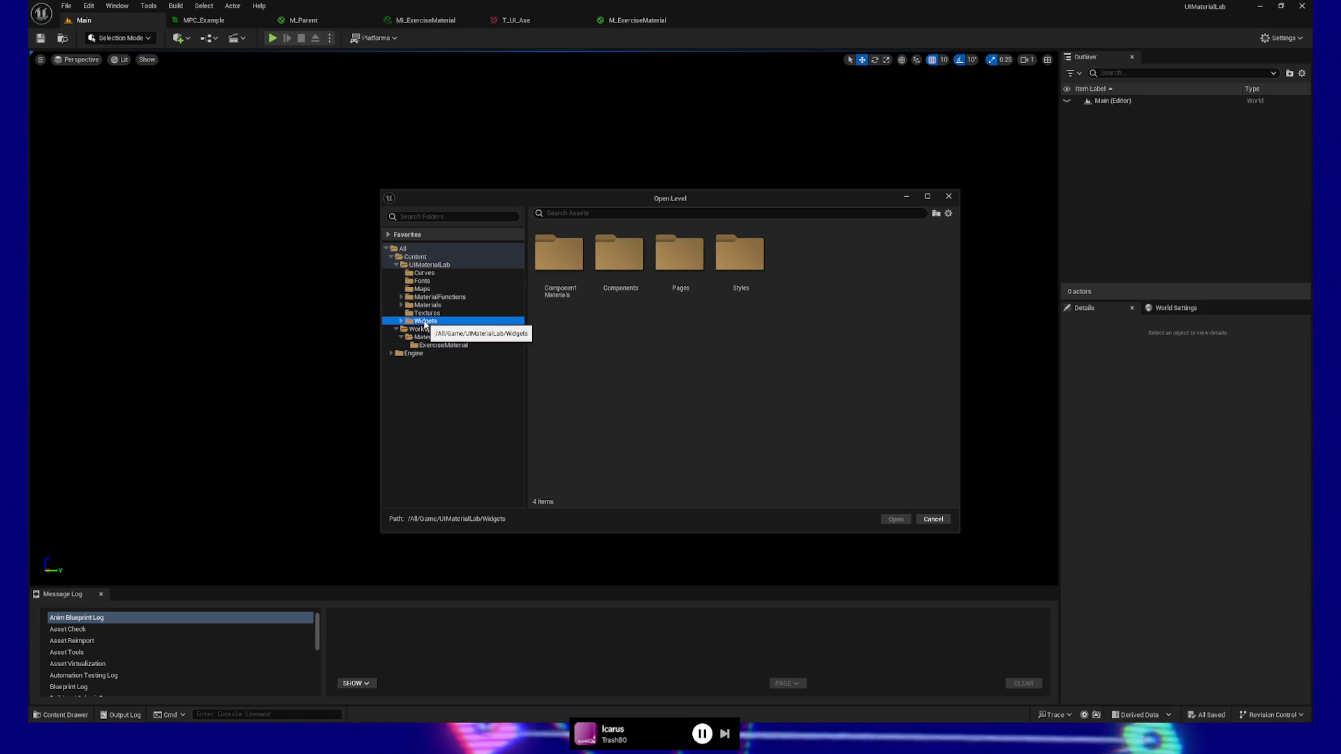
pyautogui.click(421, 312)
pyautogui.click(423, 305)
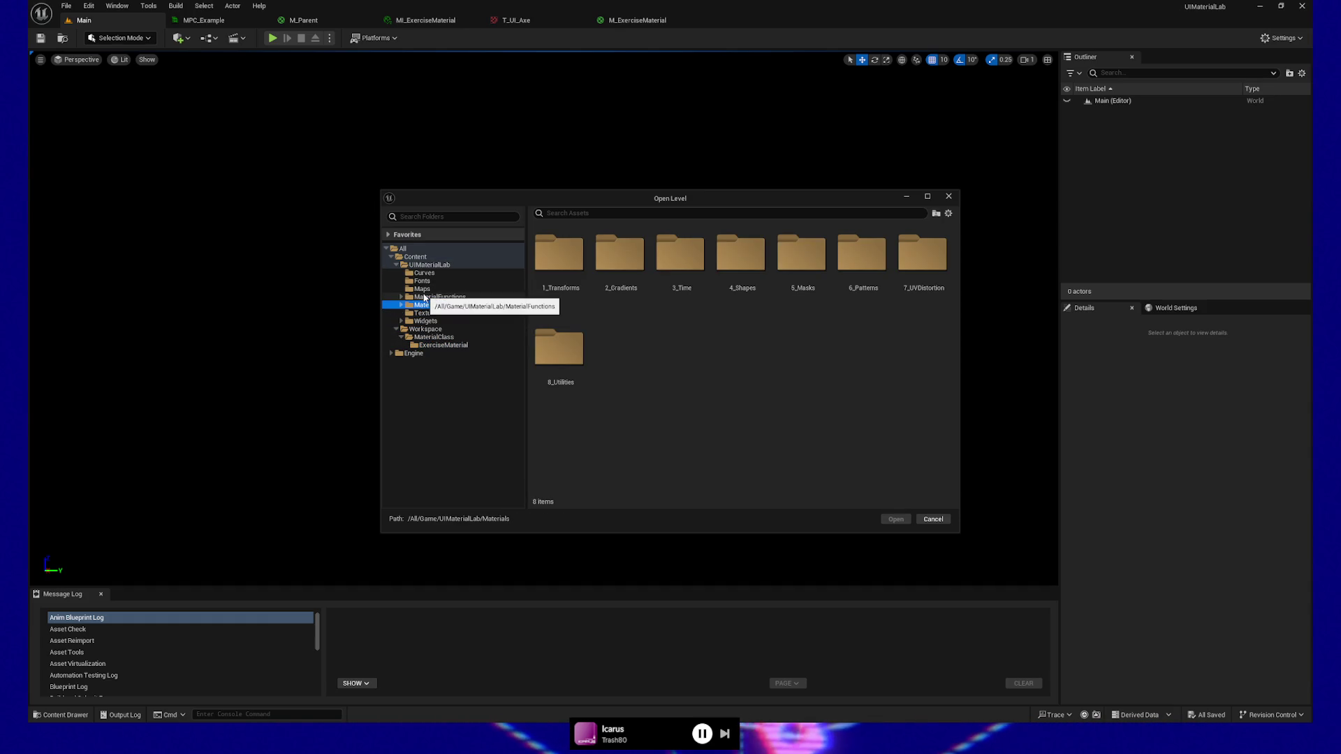
pyautogui.click(416, 250)
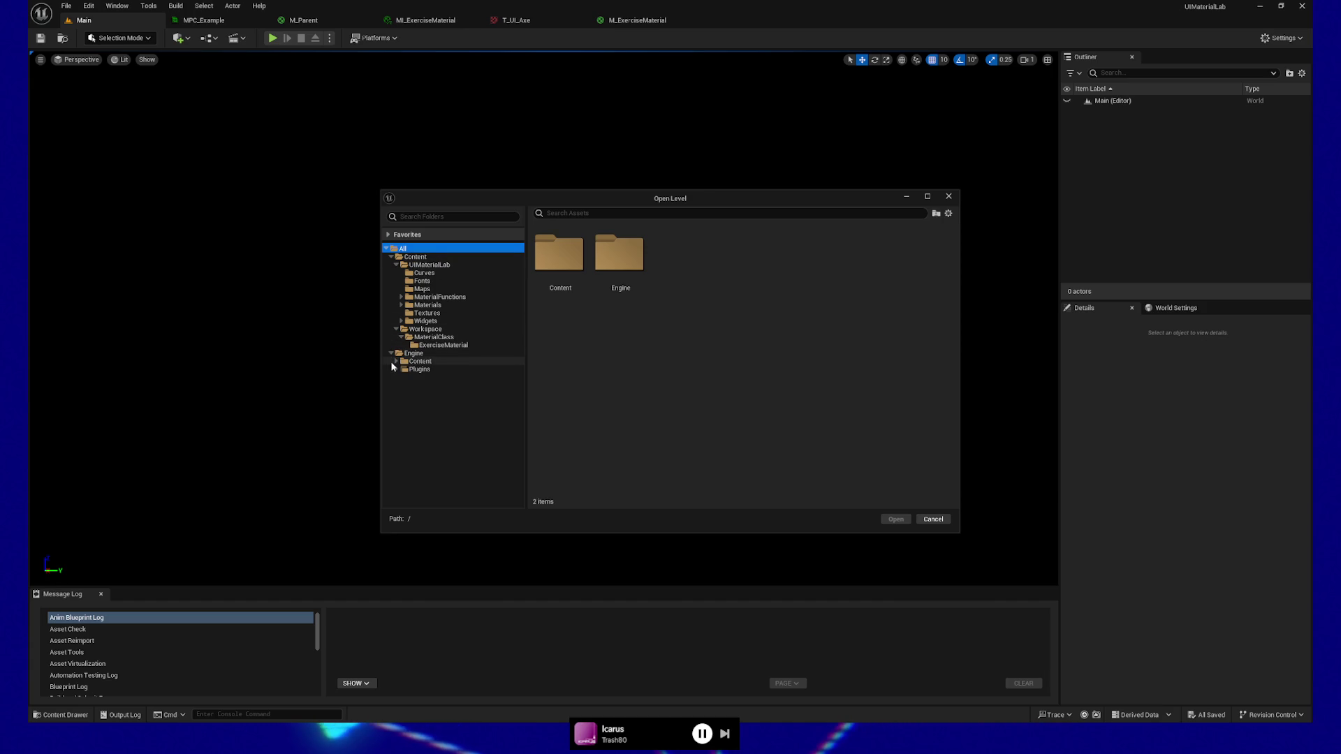
pyautogui.click(396, 362)
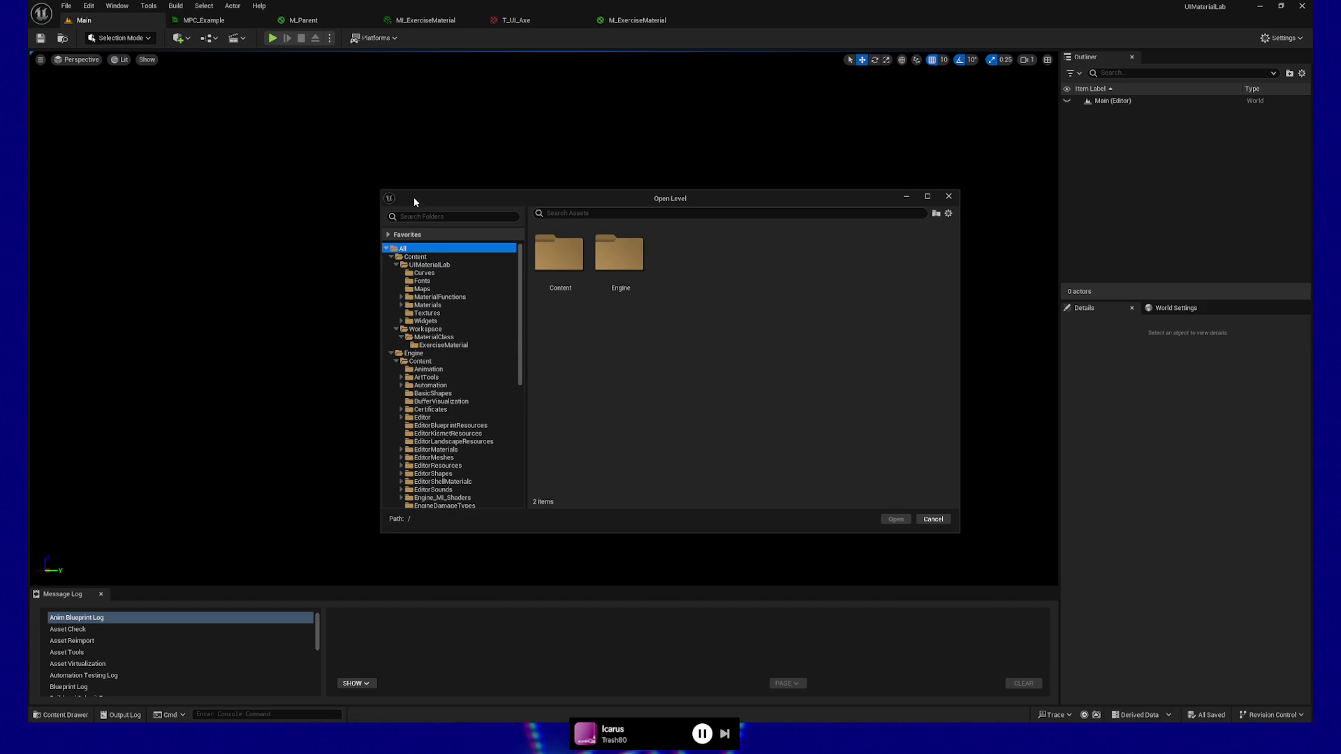
pyautogui.click(949, 197)
pyautogui.click(433, 20)
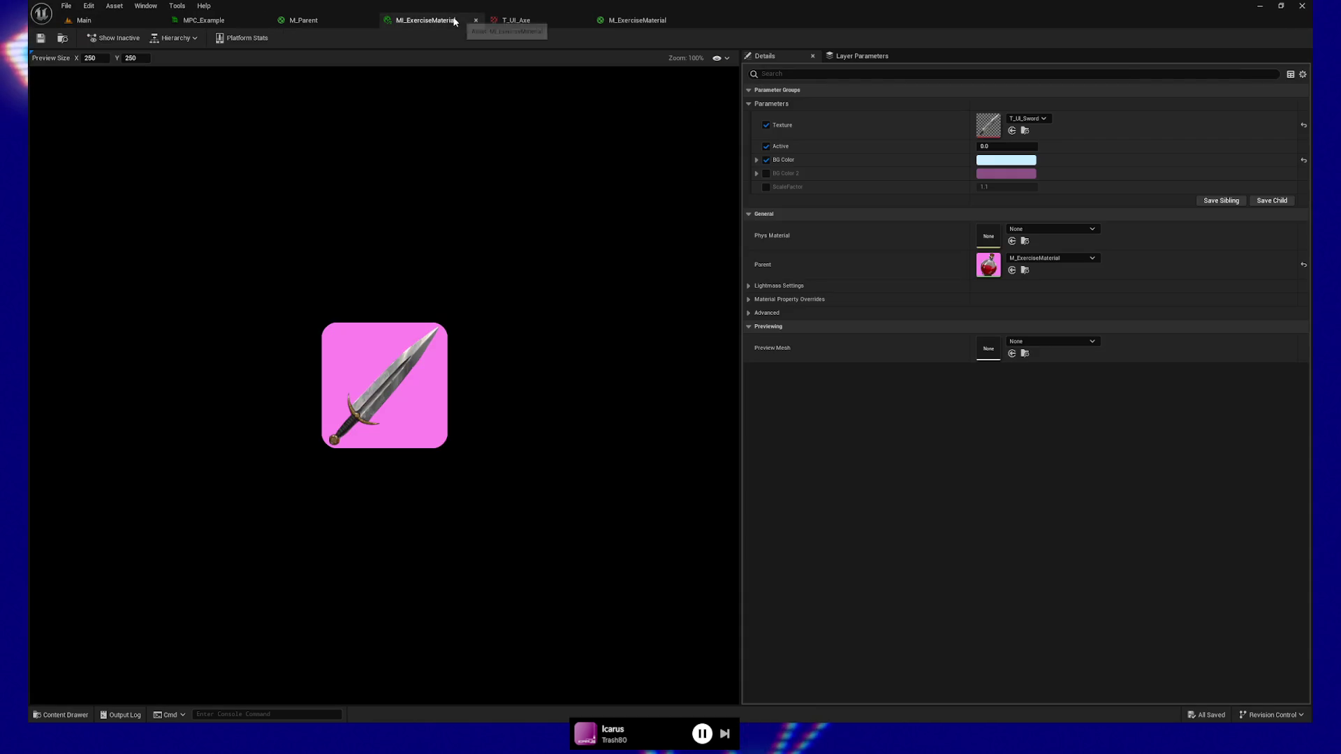
pyautogui.click(309, 22)
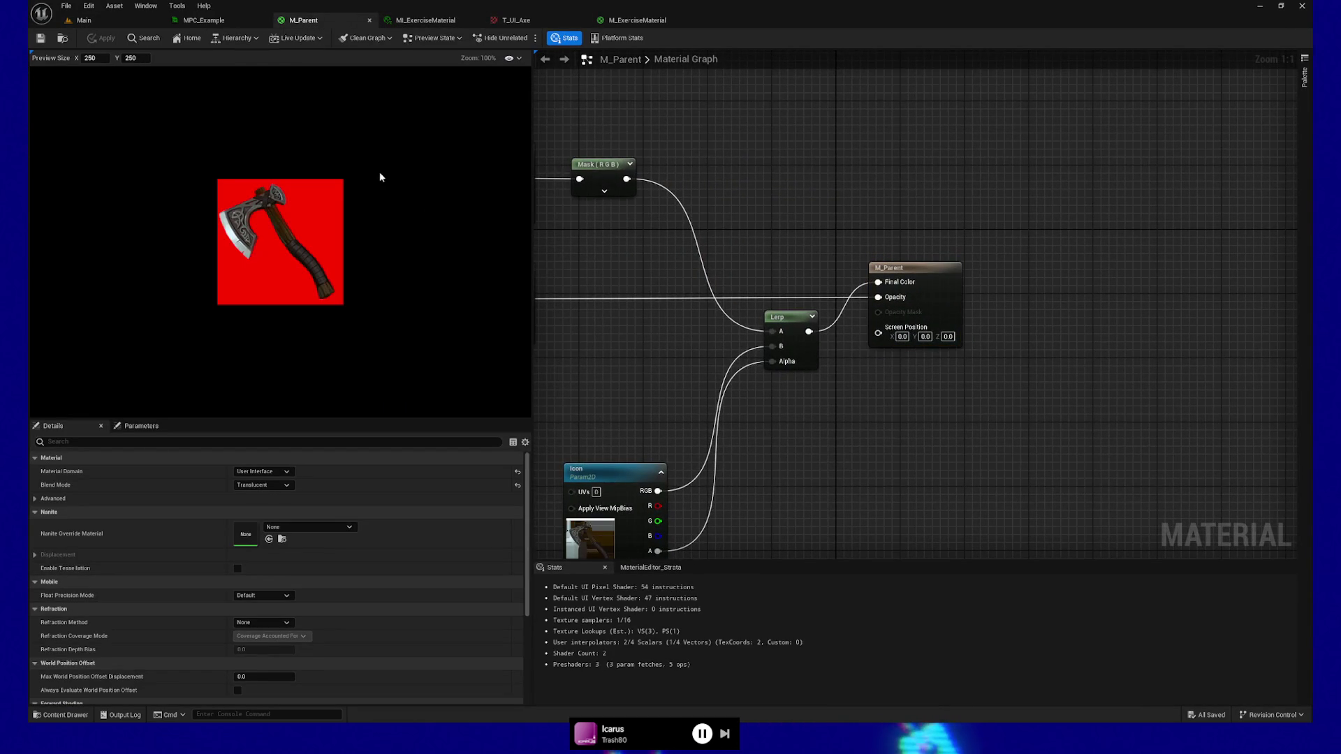
pyautogui.click(203, 20)
pyautogui.click(135, 22)
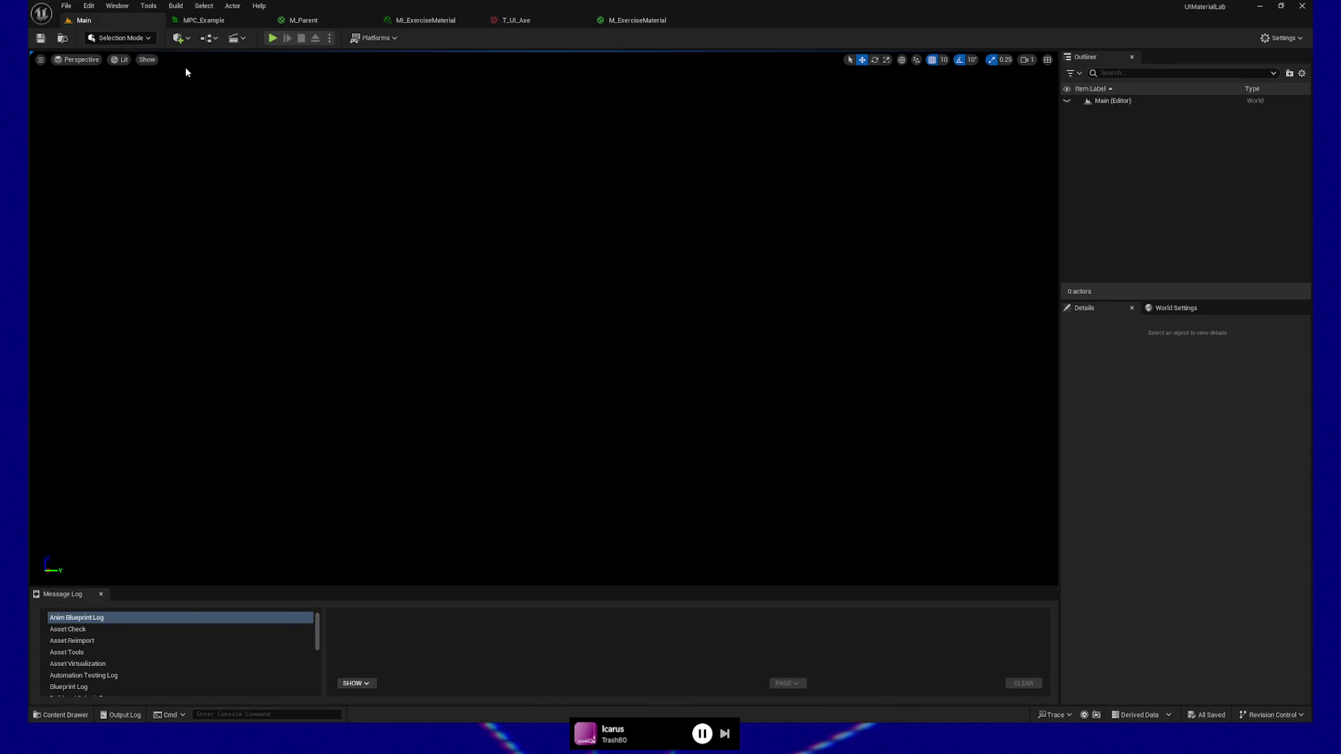
# Play the level and browse the Applications, Utilities, Distortions, Patterns and Masks pages, ending on Applications.
pyautogui.click(273, 38)
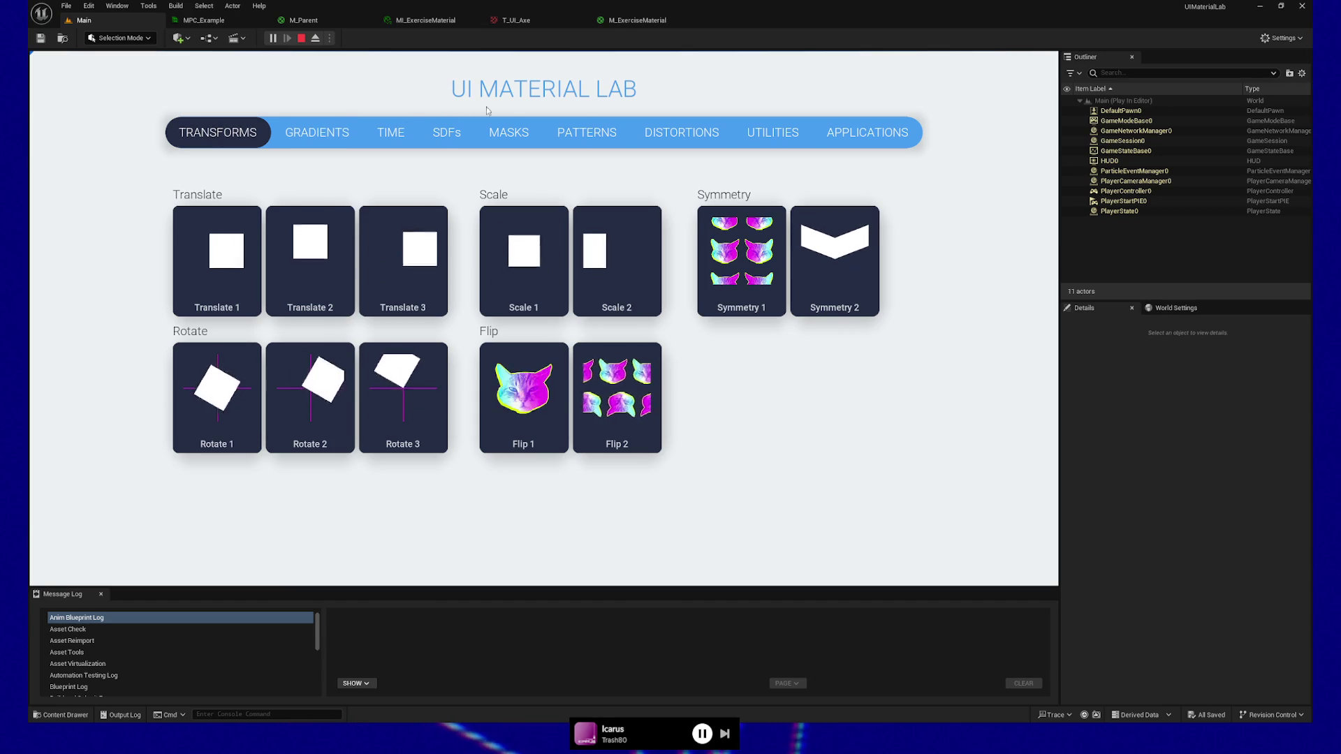
pyautogui.click(852, 132)
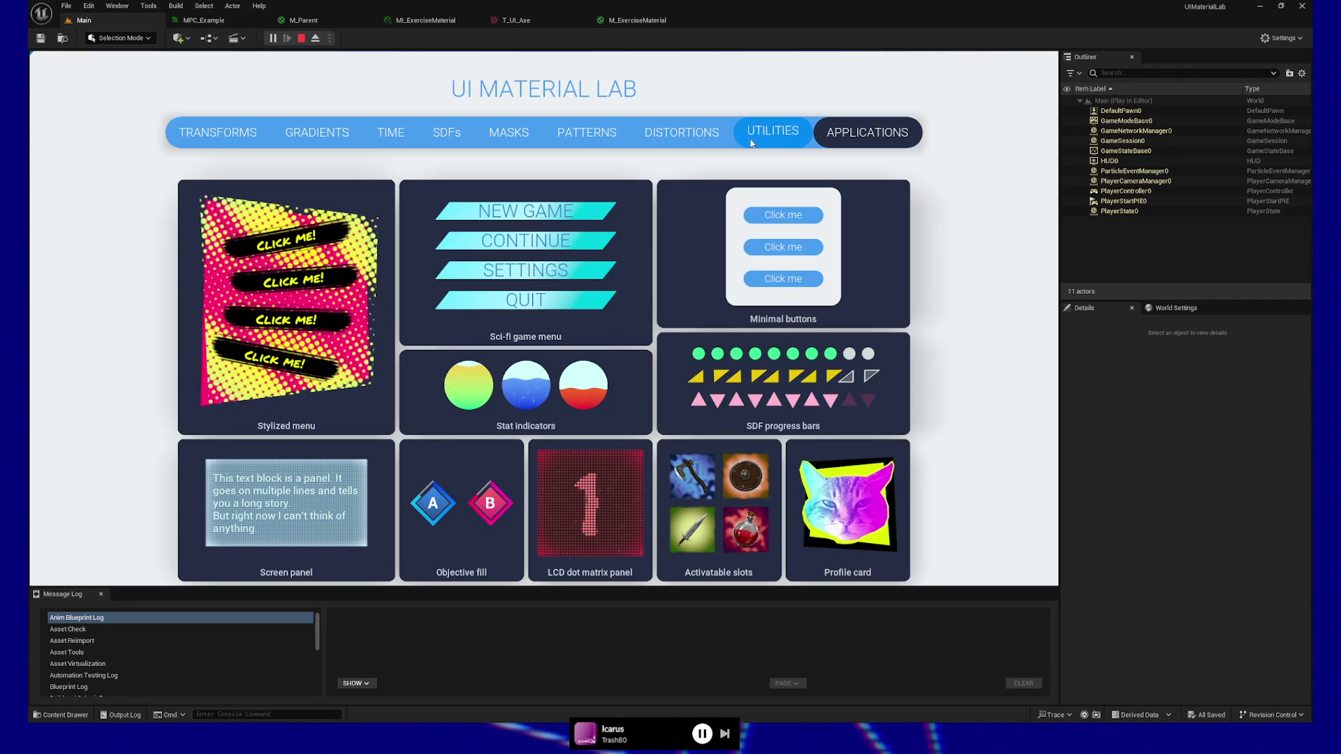
pyautogui.click(777, 134)
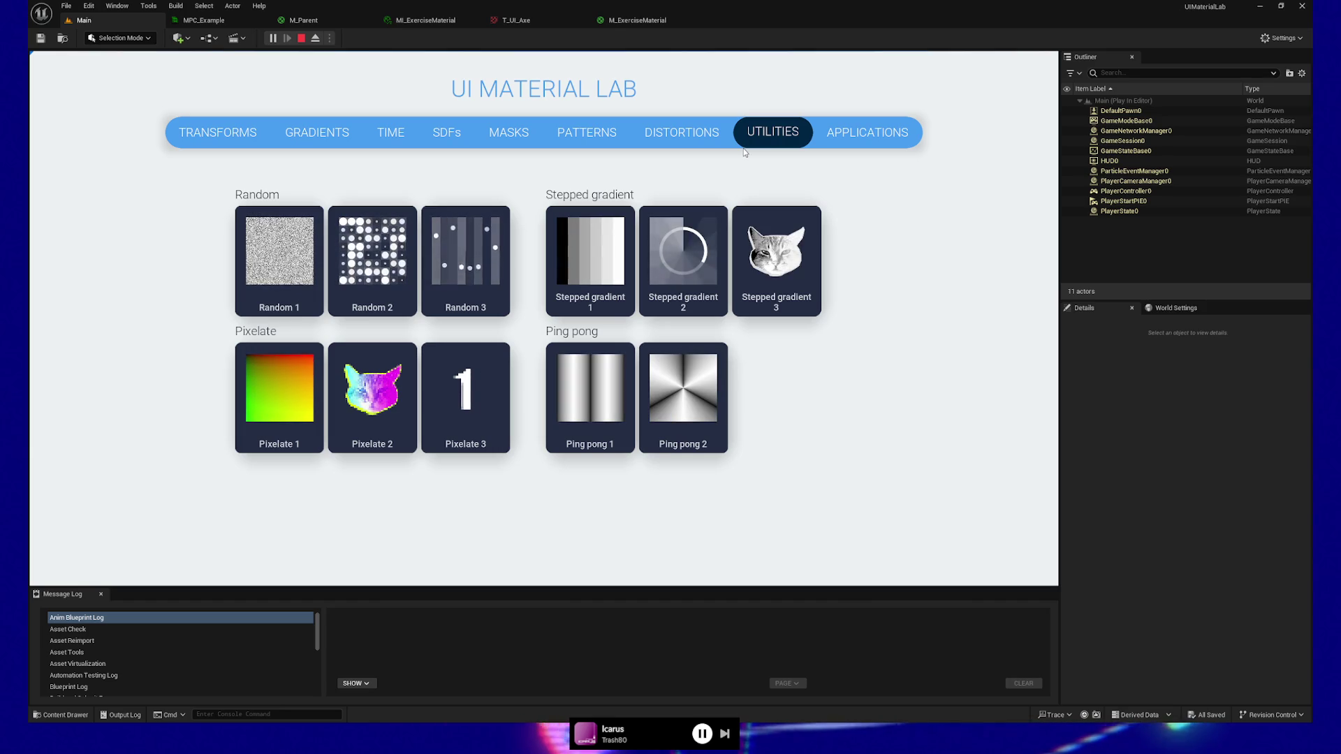
pyautogui.click(704, 132)
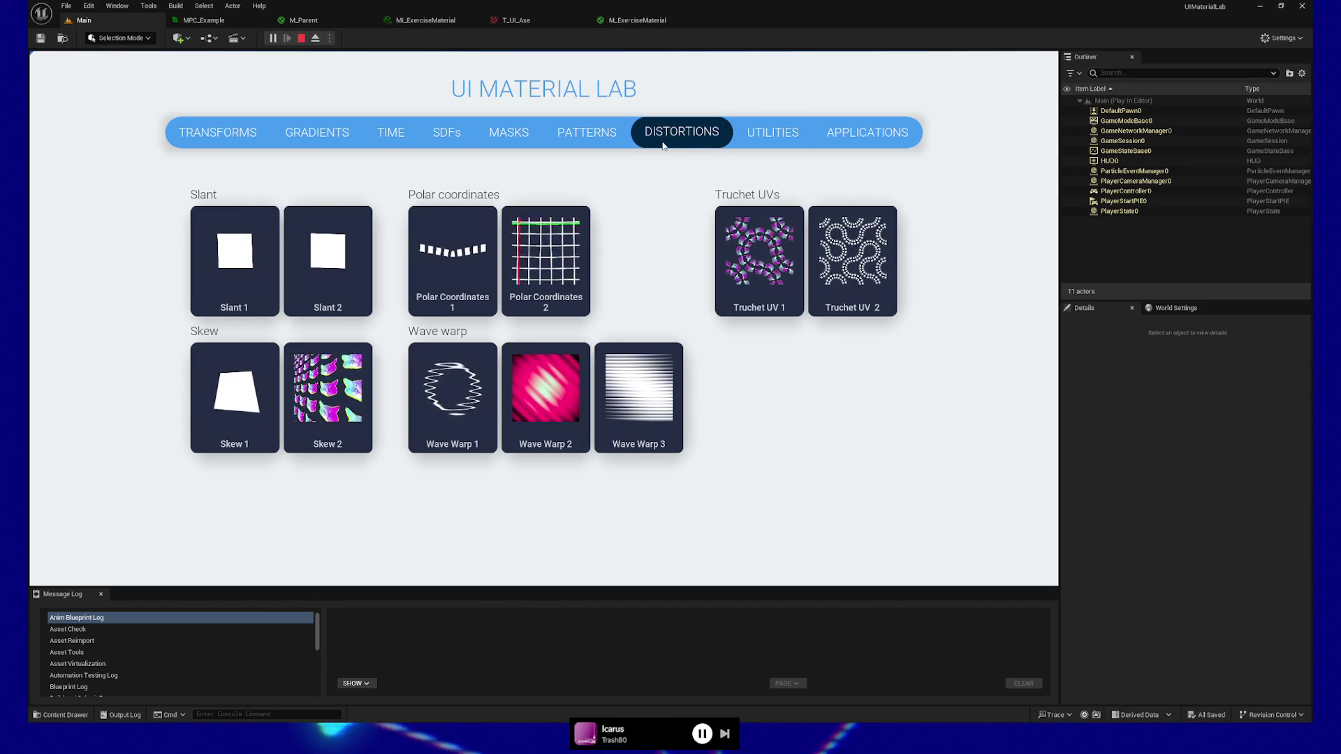
pyautogui.click(587, 132)
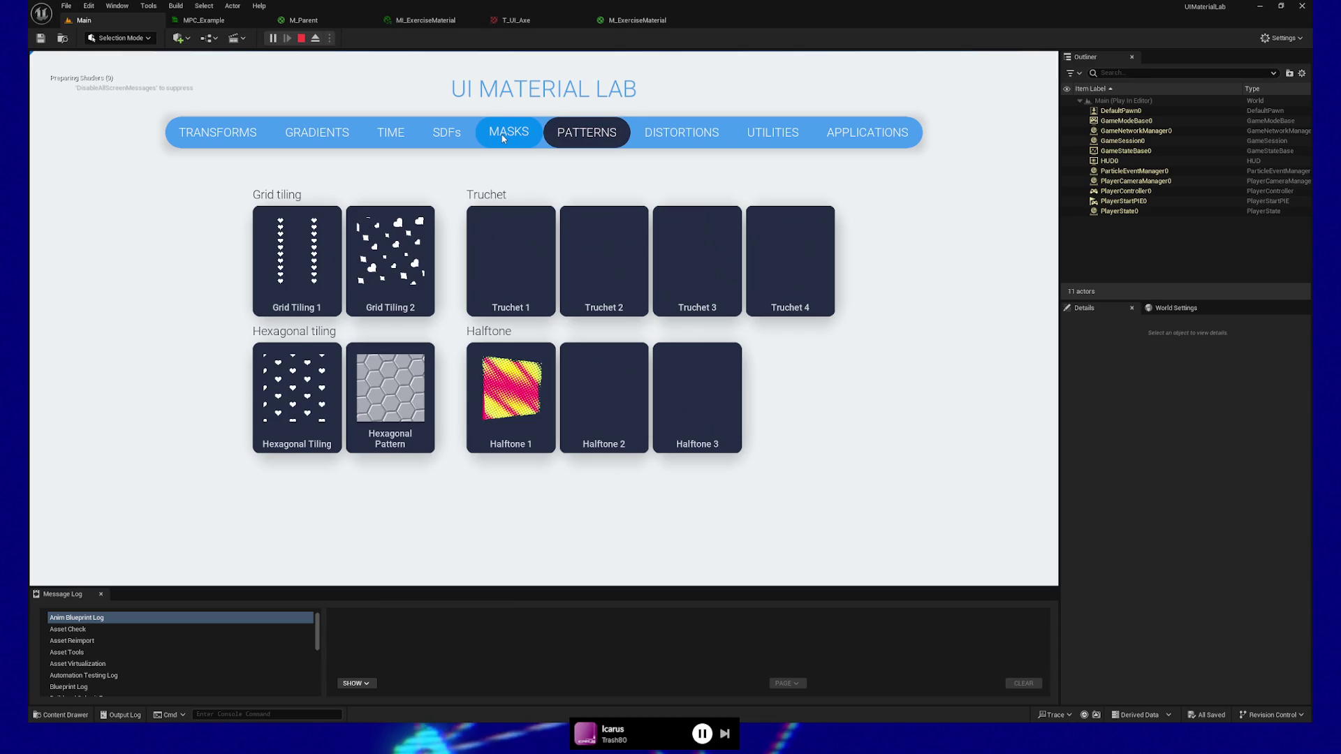
pyautogui.click(504, 139)
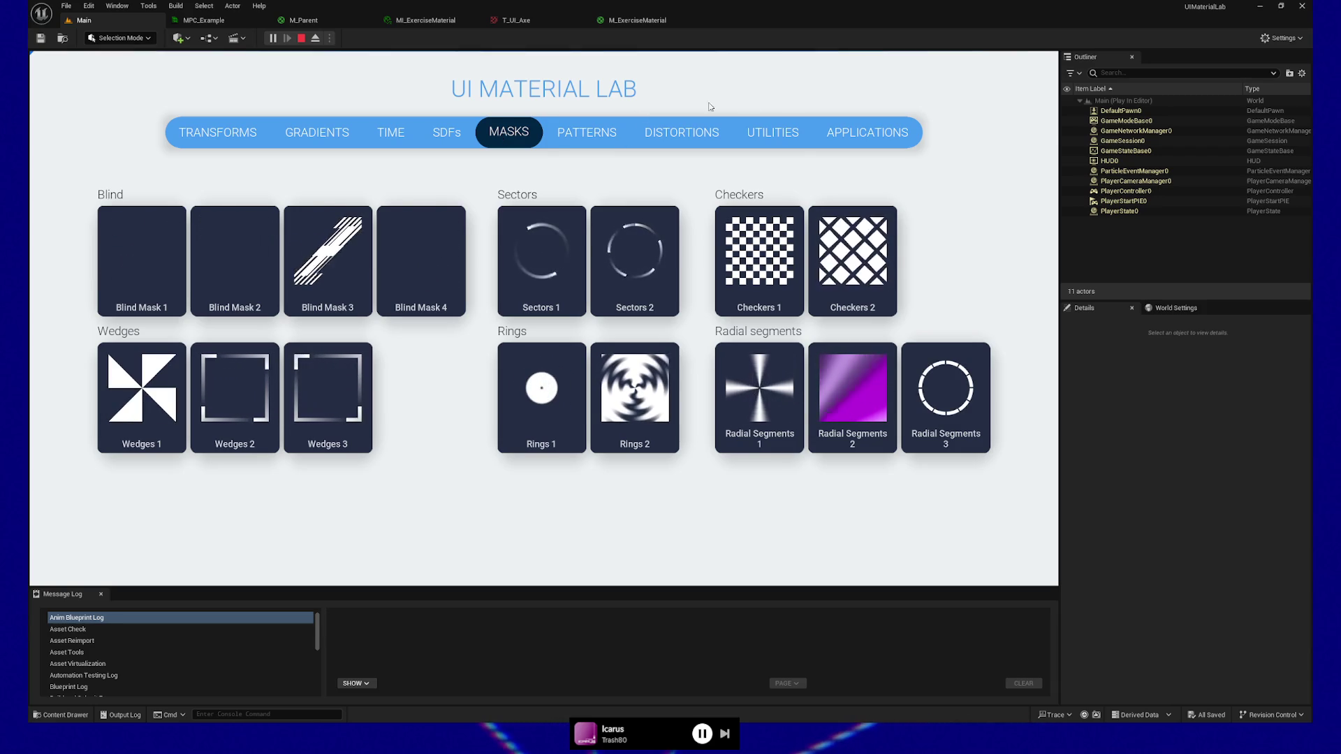
pyautogui.click(825, 136)
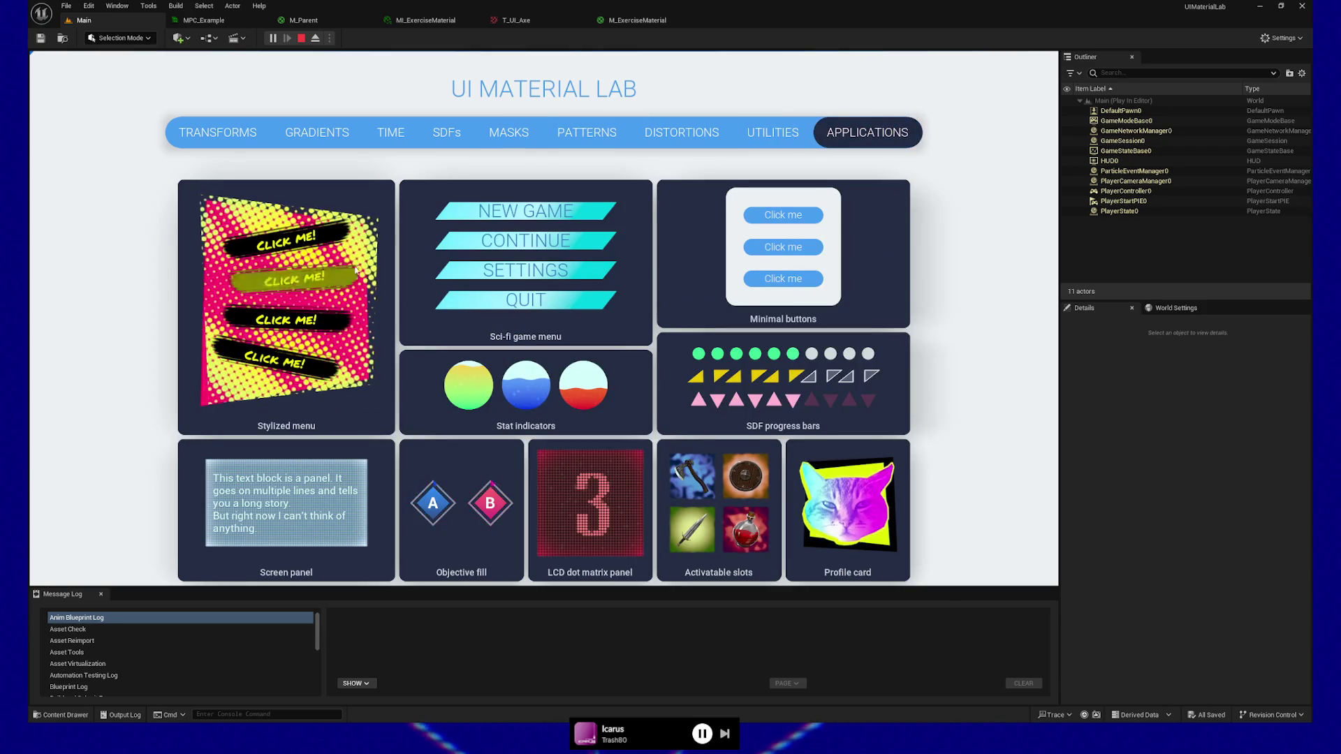
# Stop play mode and browse to the UIMaterialLab > Widgets folder in the Content Drawer.
pyautogui.click(301, 37)
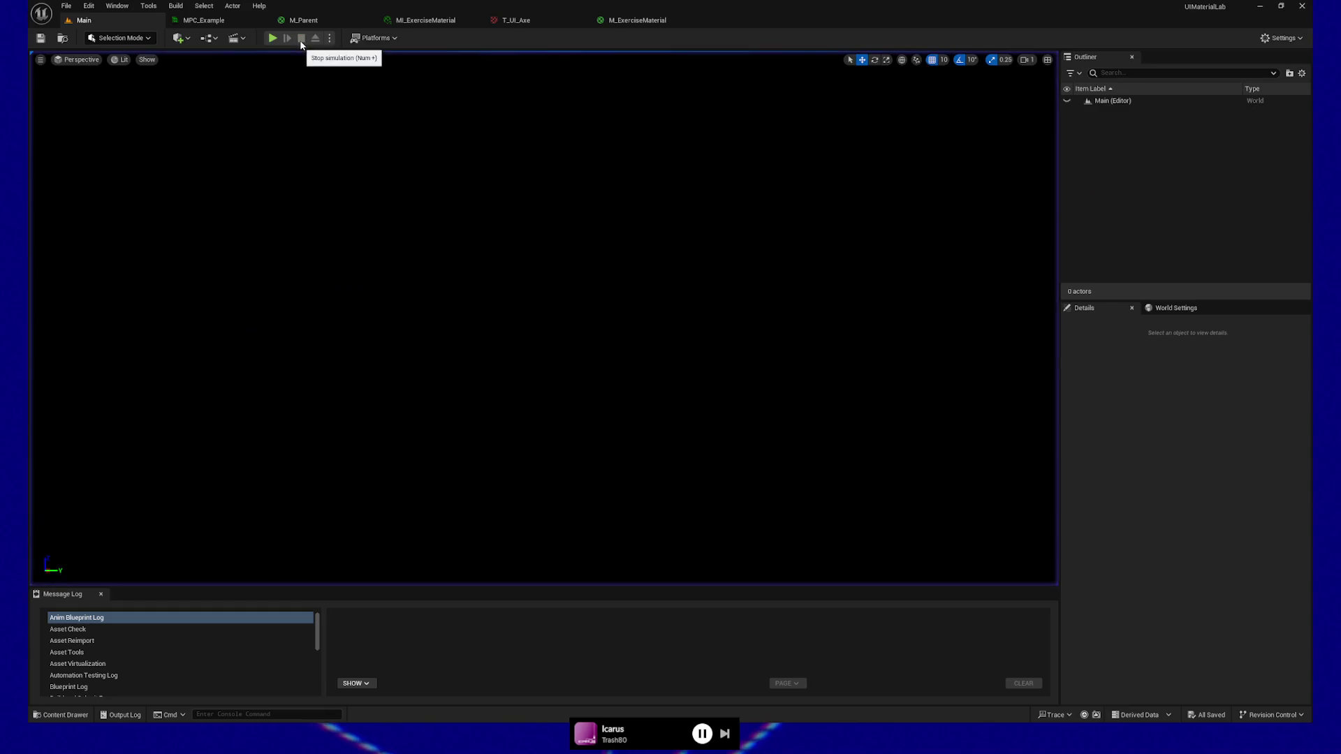
pyautogui.click(1087, 101)
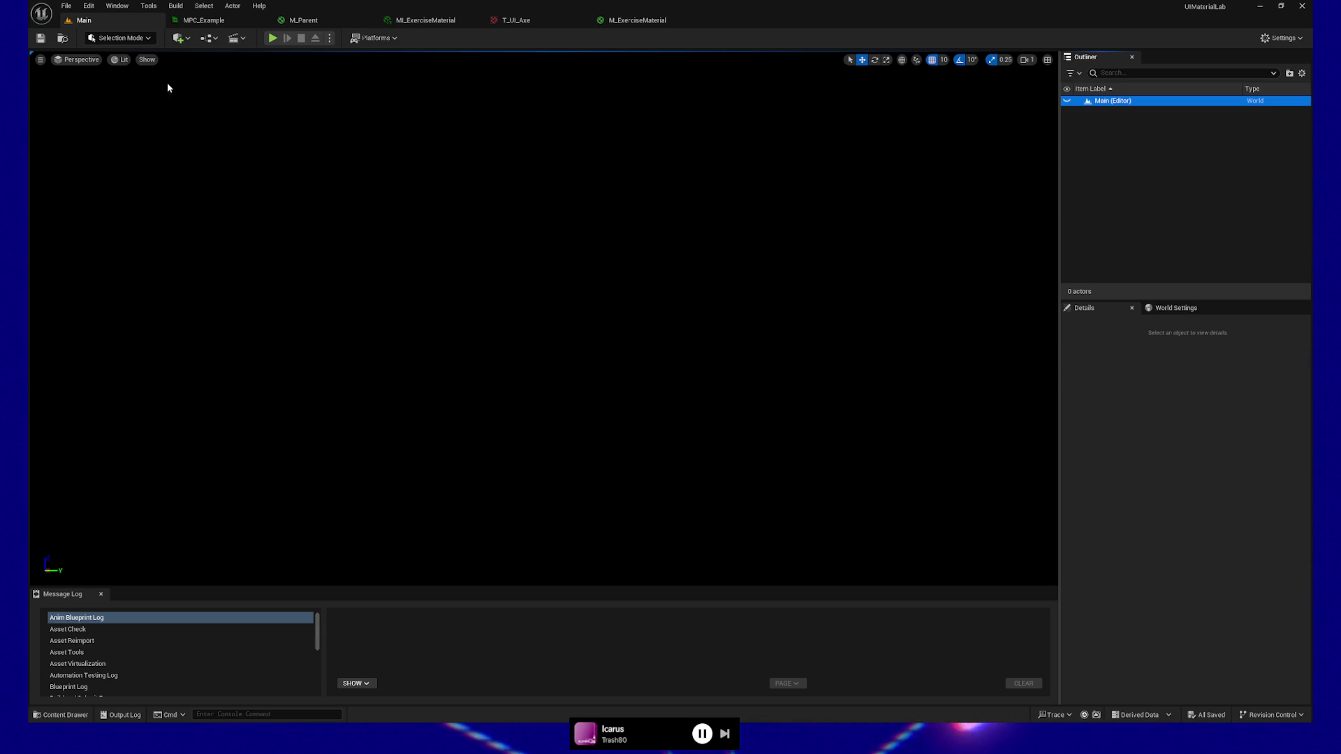
pyautogui.click(76, 719)
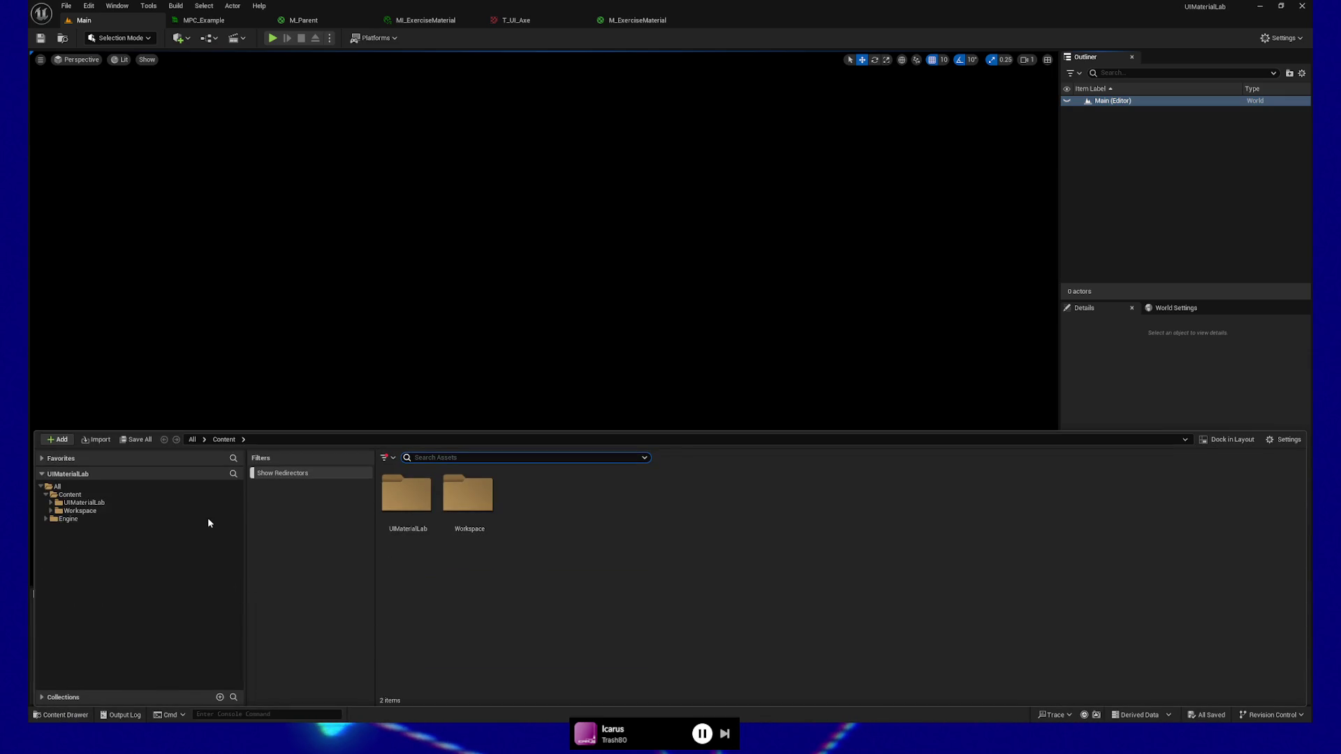
pyautogui.click(52, 504)
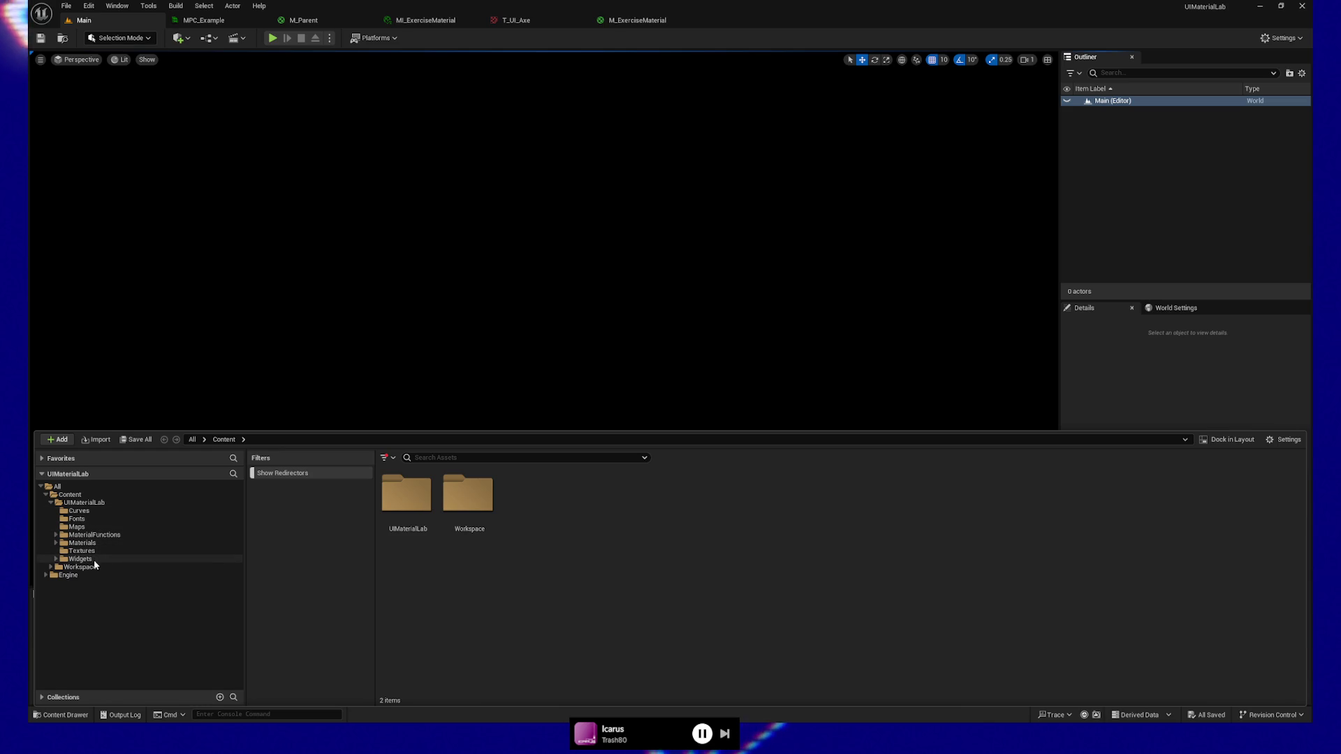
pyautogui.click(90, 559)
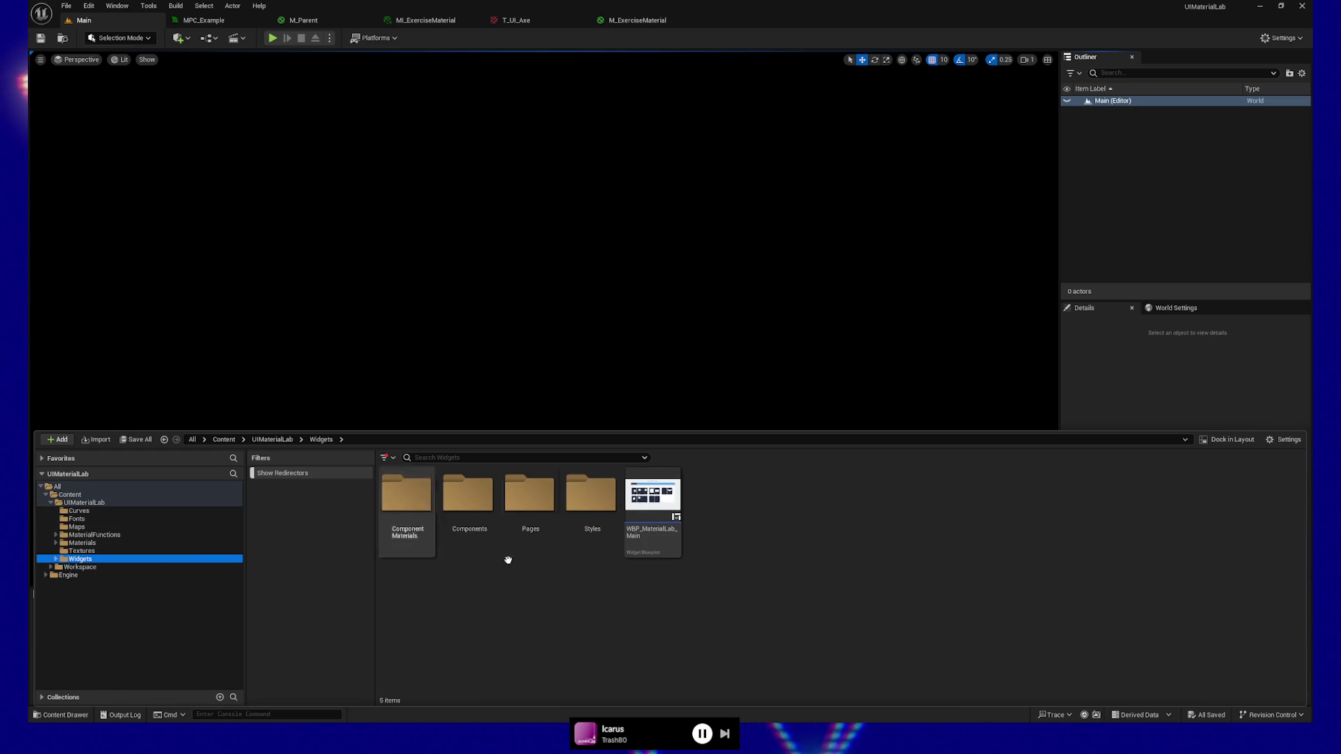
# Open WBP_MaterialLab_Main and toggle the preview between 7_MaterialLab_Applications and 7_MaterialLab_Utilities, ending on Applications.
pyautogui.doubleClick(648, 510)
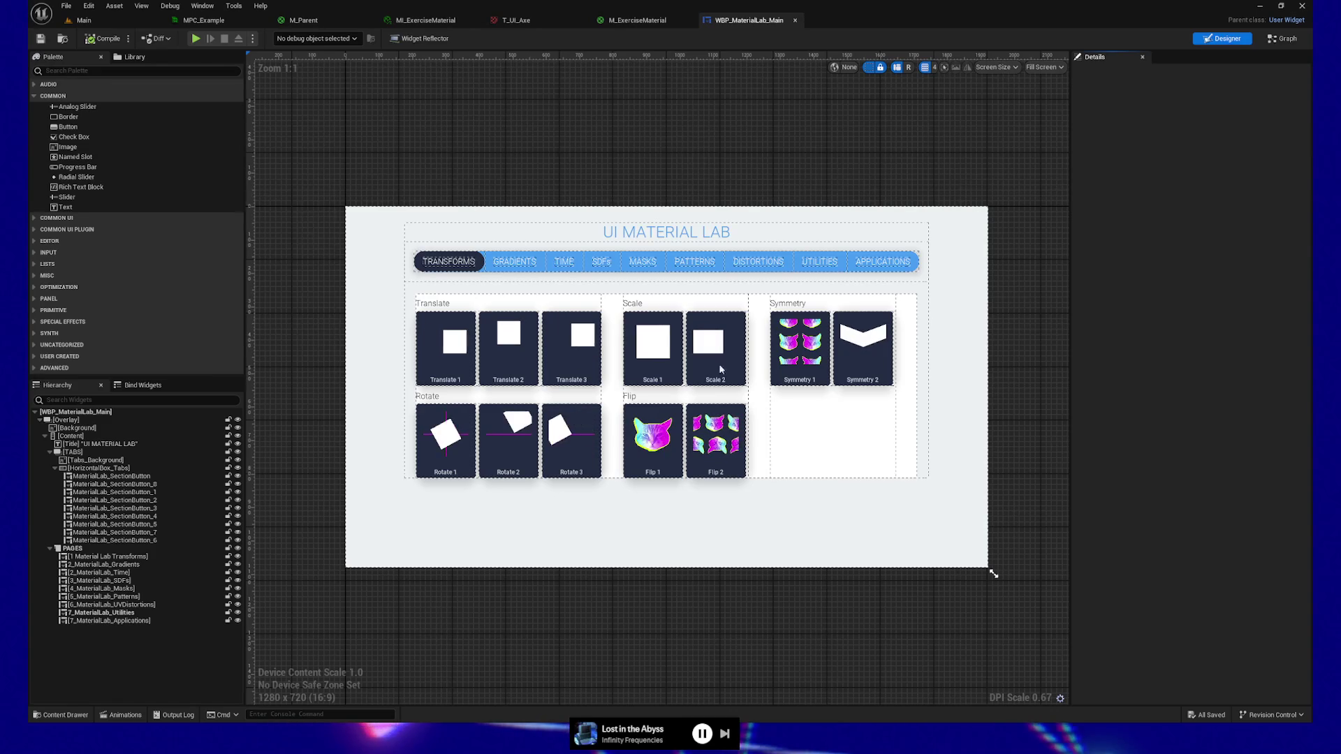
pyautogui.click(884, 263)
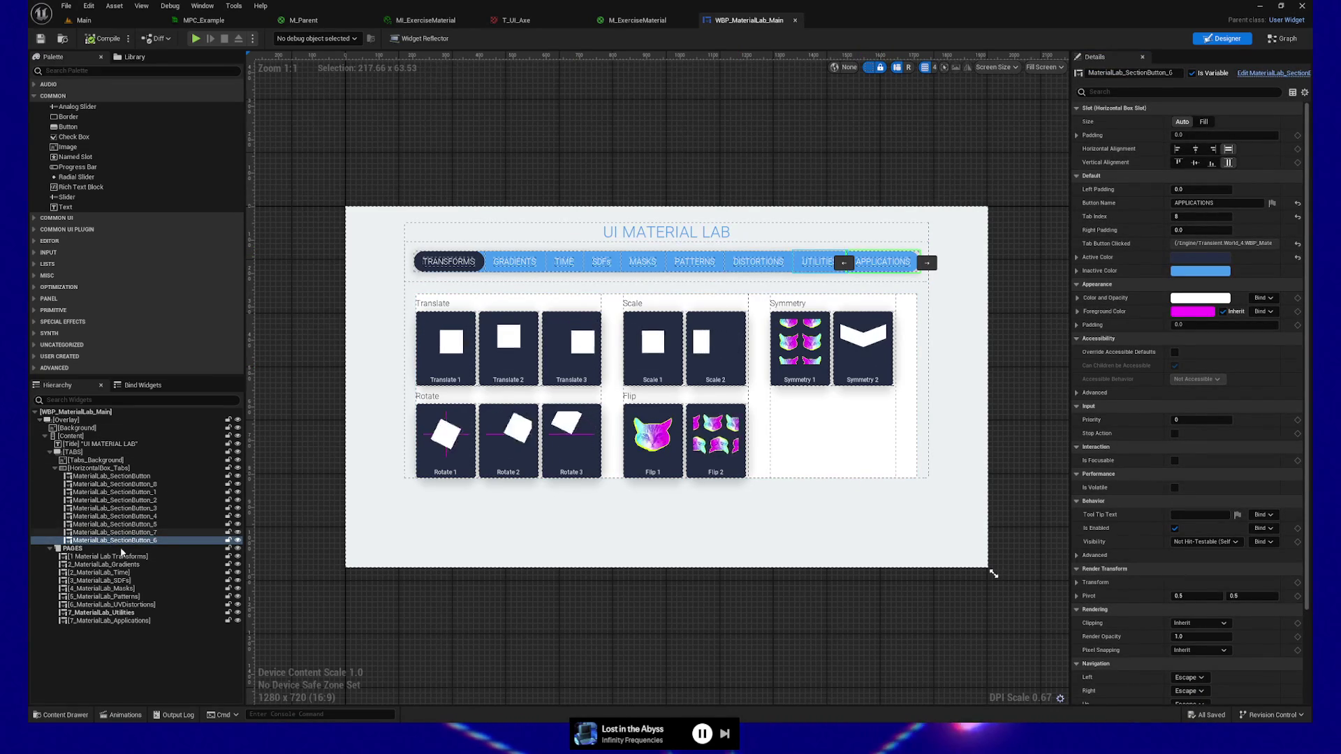
pyautogui.click(106, 622)
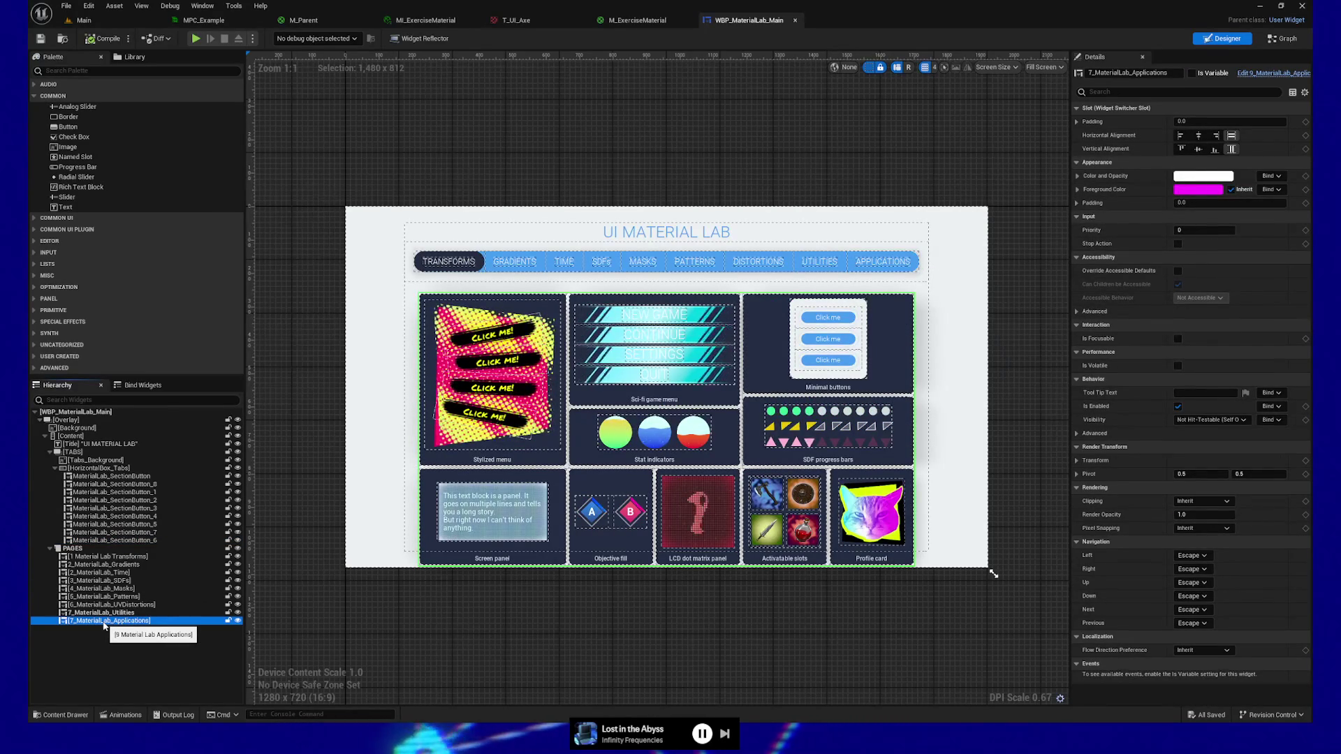
pyautogui.click(107, 614)
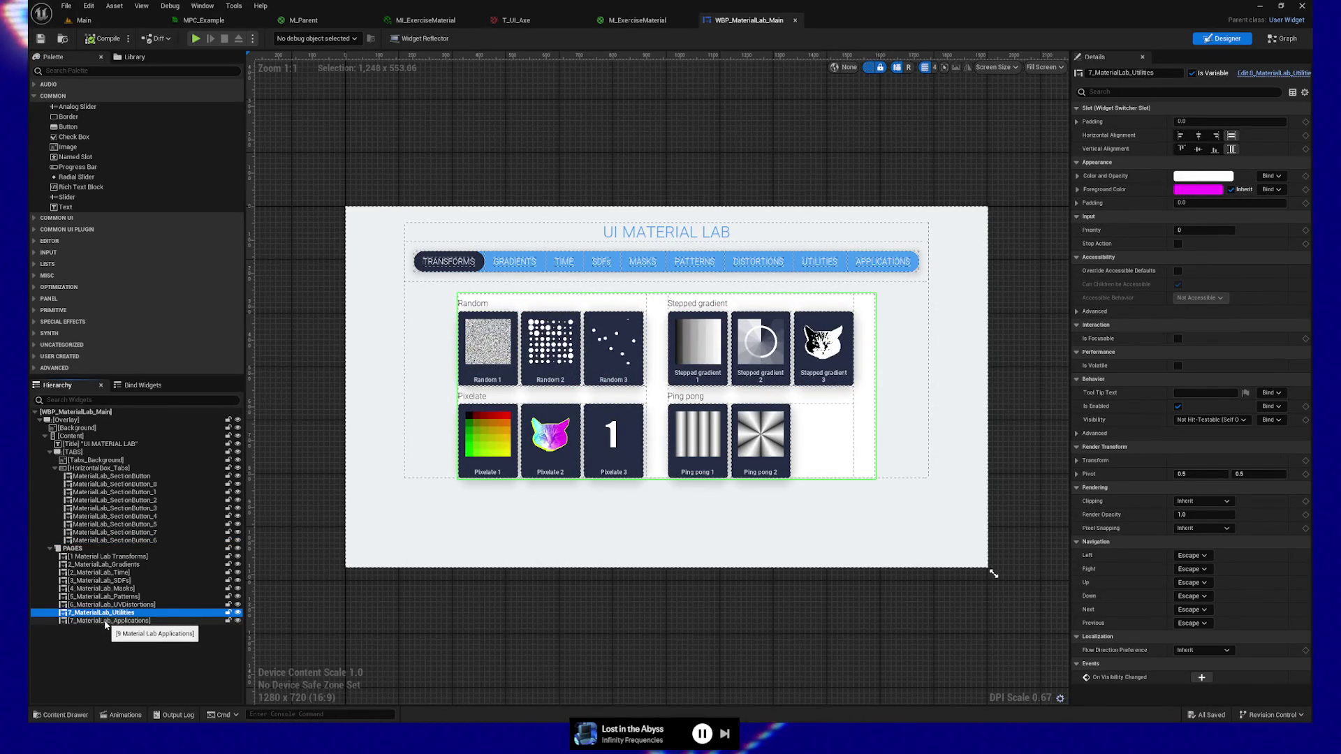
pyautogui.click(106, 622)
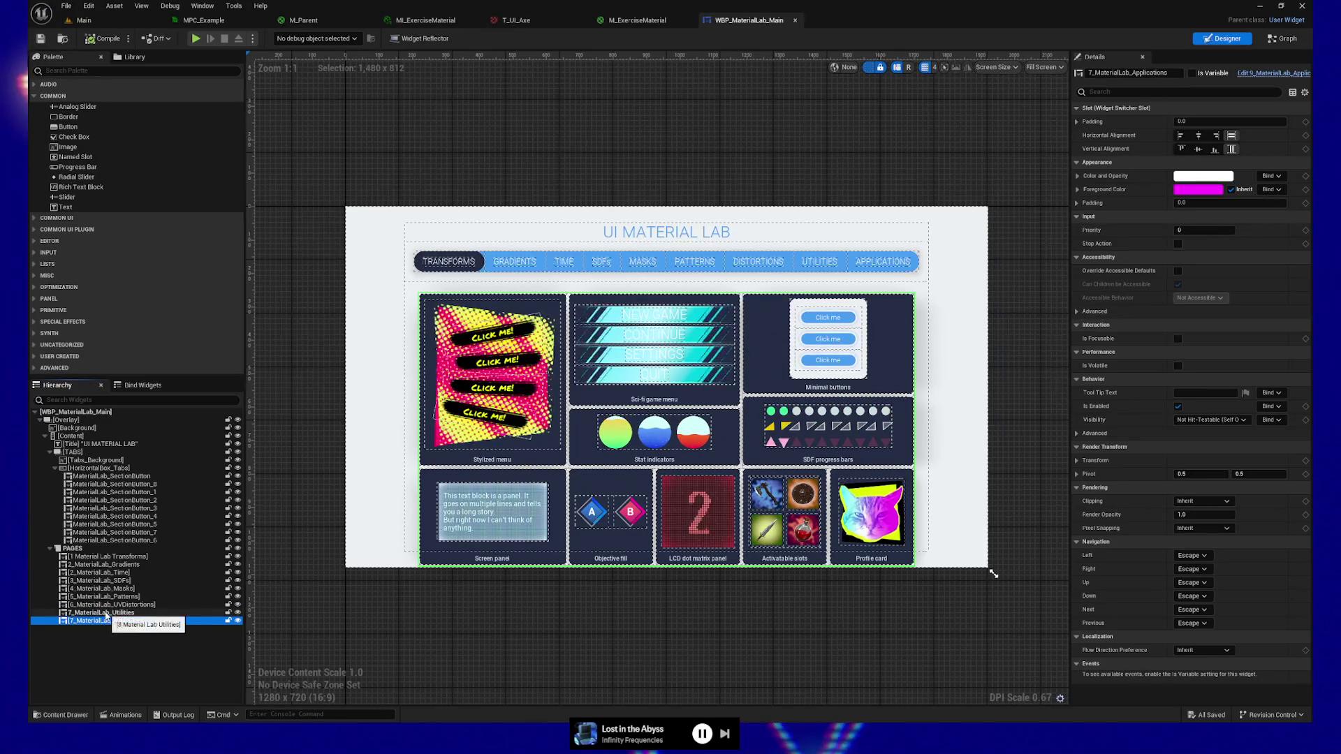
pyautogui.click(106, 614)
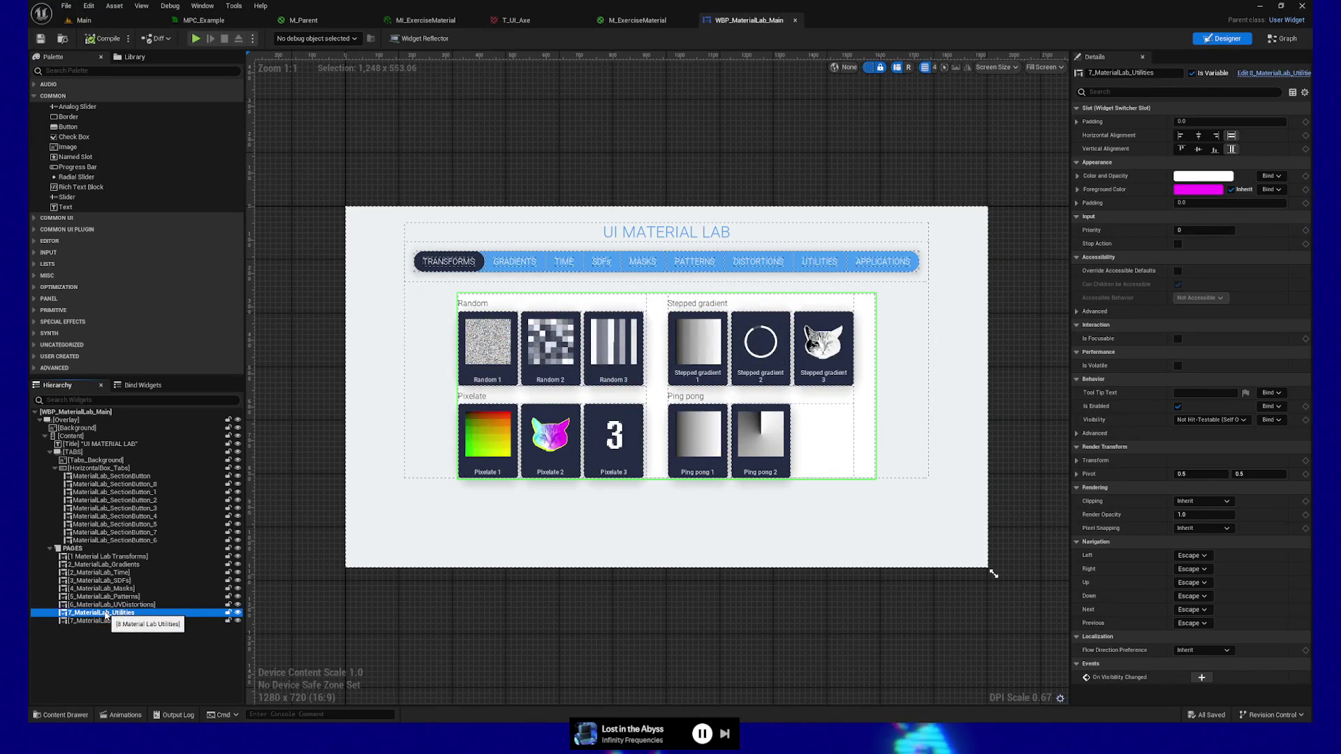
pyautogui.click(104, 622)
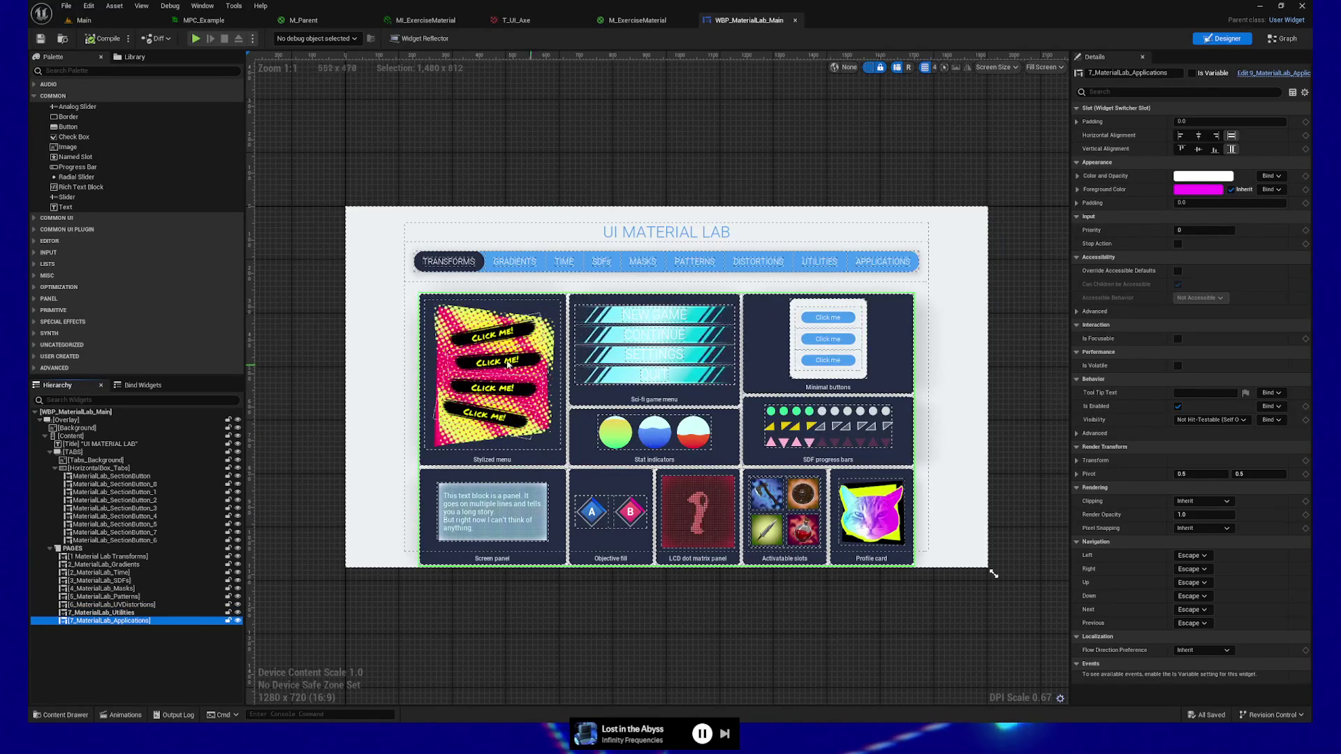
pyautogui.rightClick(95, 623)
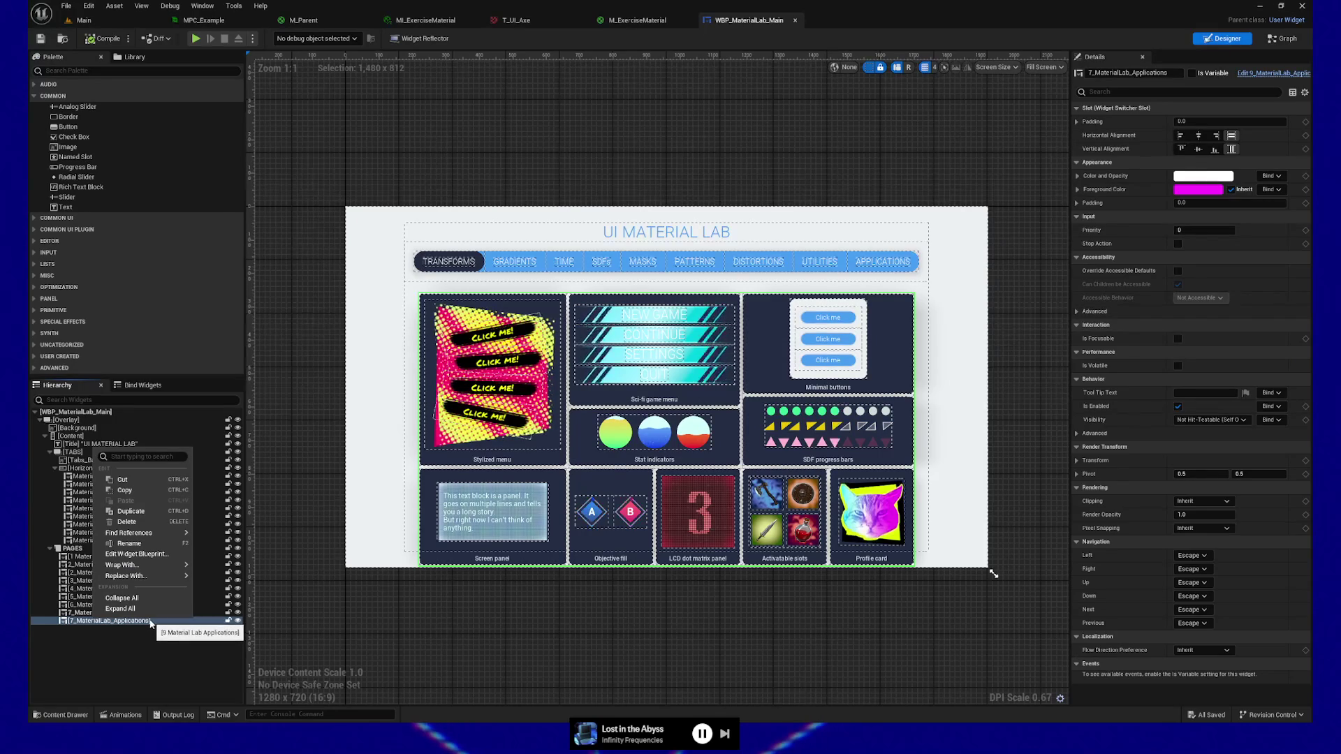
# Edit the Applications page widget, then open MaterialLab_ModularTile from its Stylized menu tile.
pyautogui.click(136, 554)
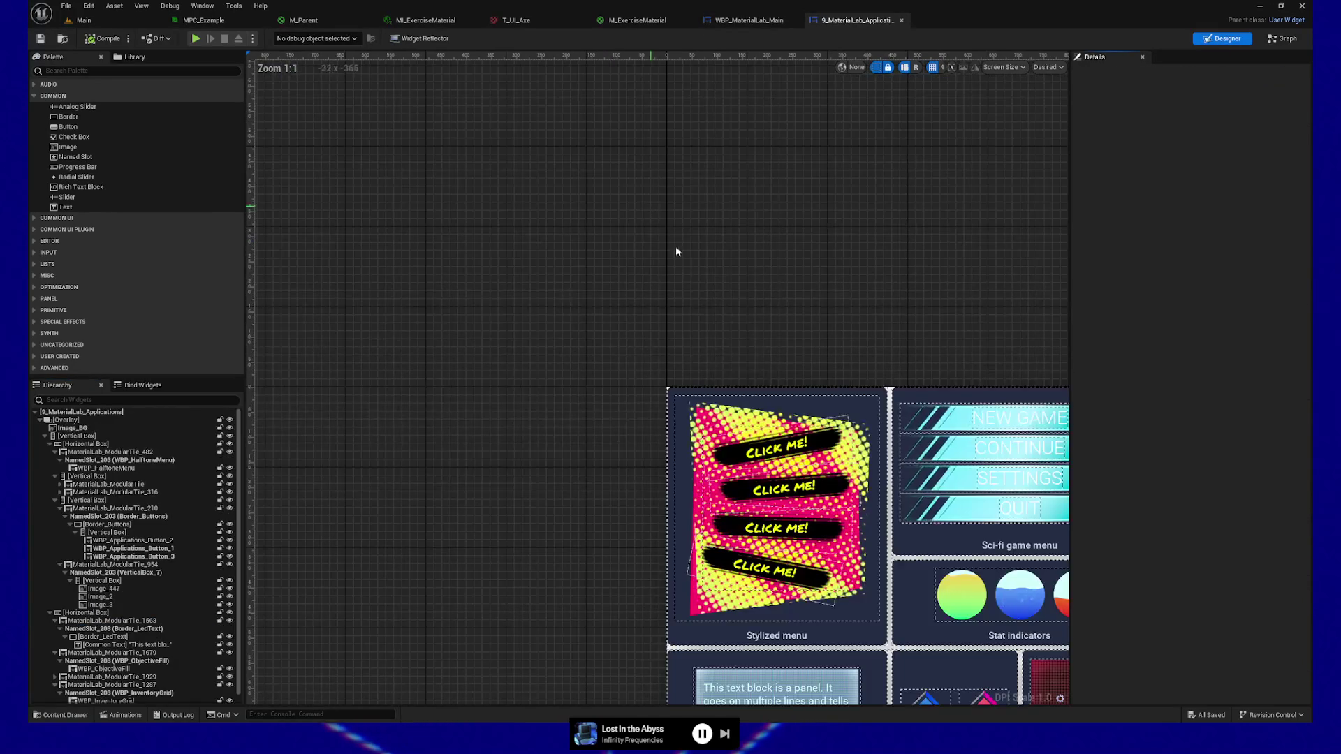
pyautogui.click(706, 412)
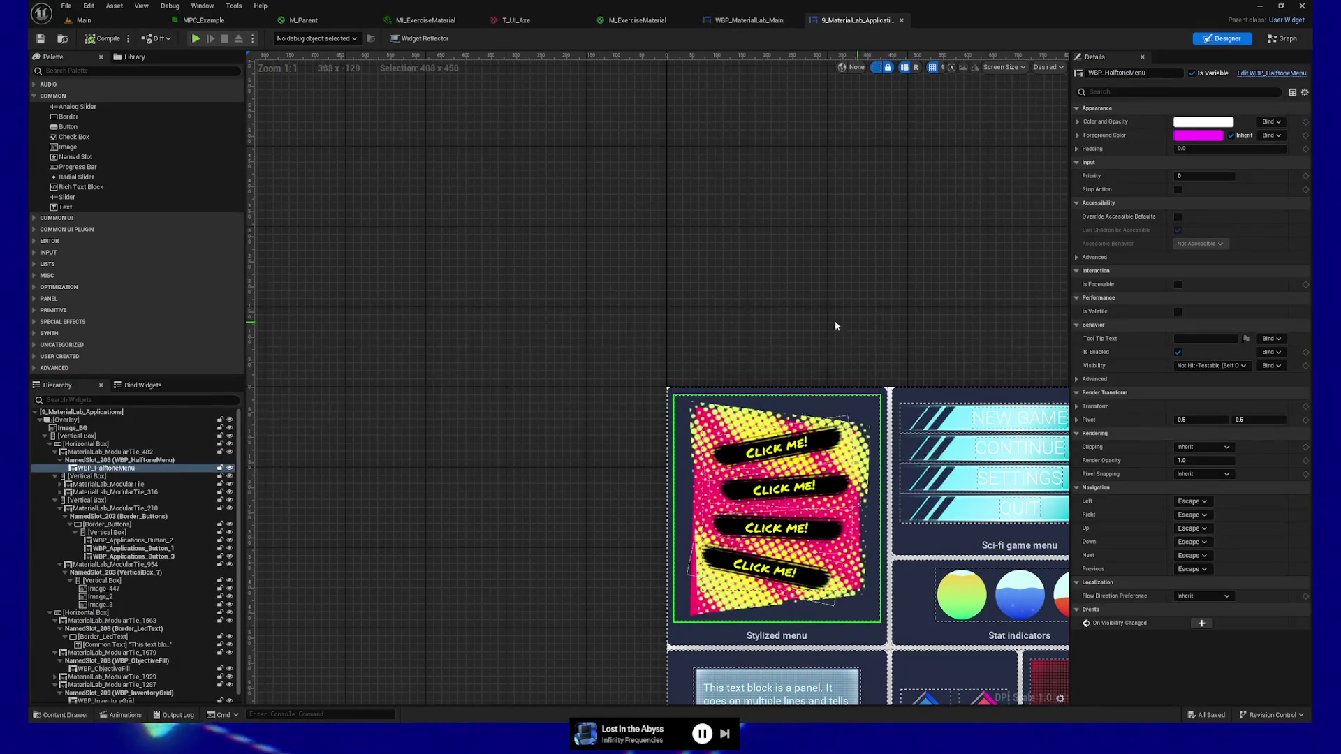
pyautogui.moveTo(882, 299); pyautogui.dragTo(509, 148)
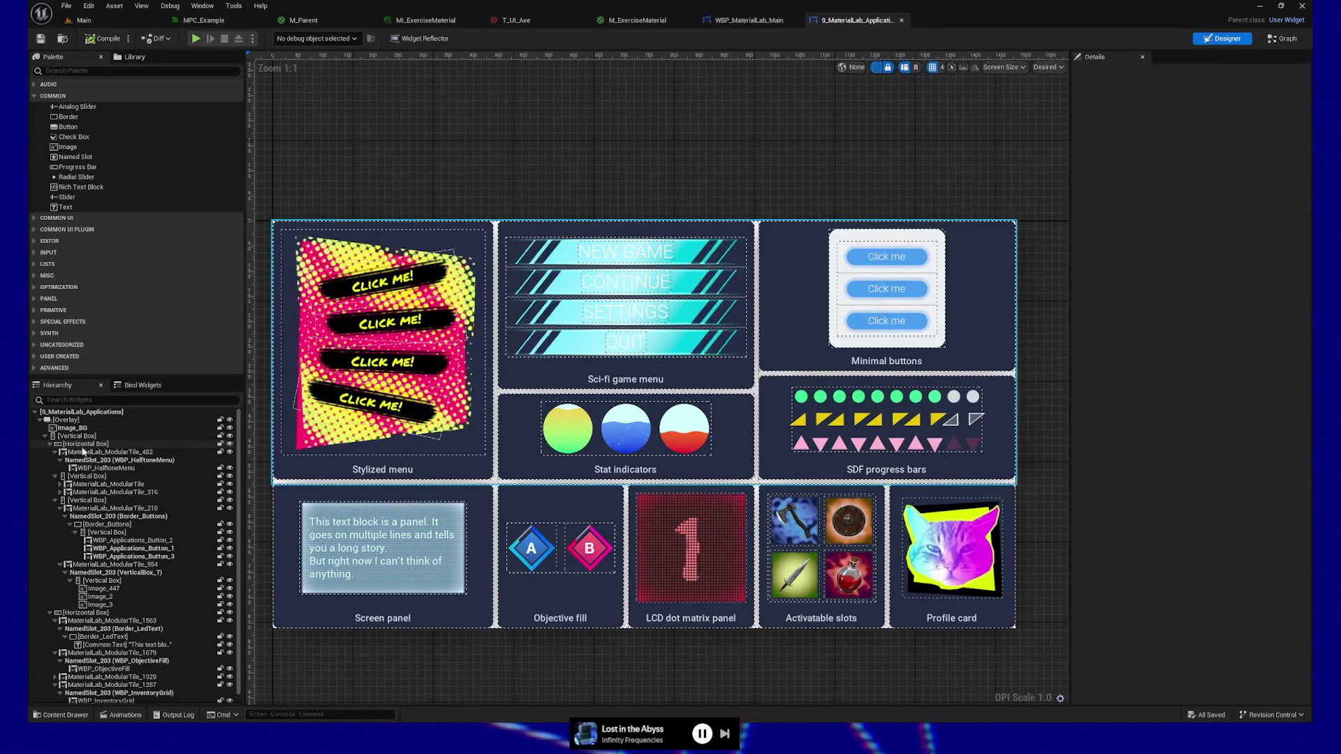
pyautogui.click(85, 453)
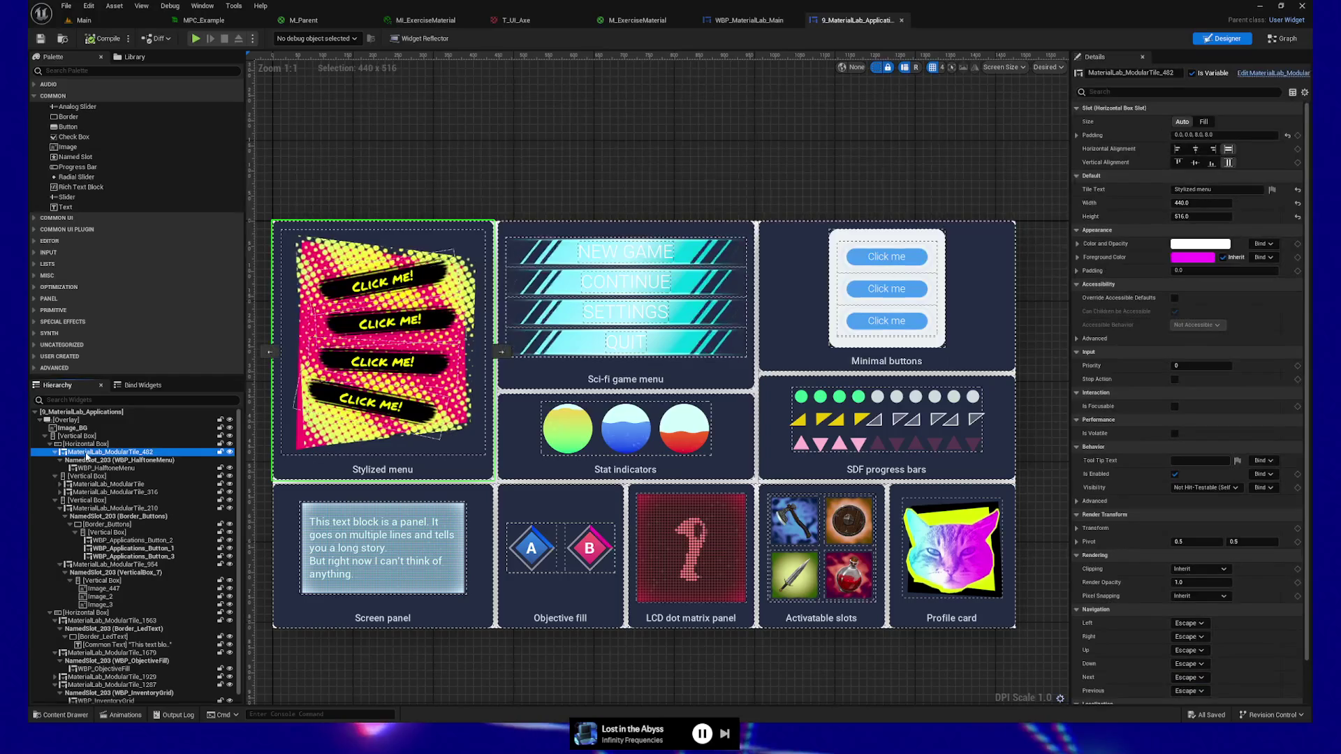
pyautogui.rightClick(107, 454)
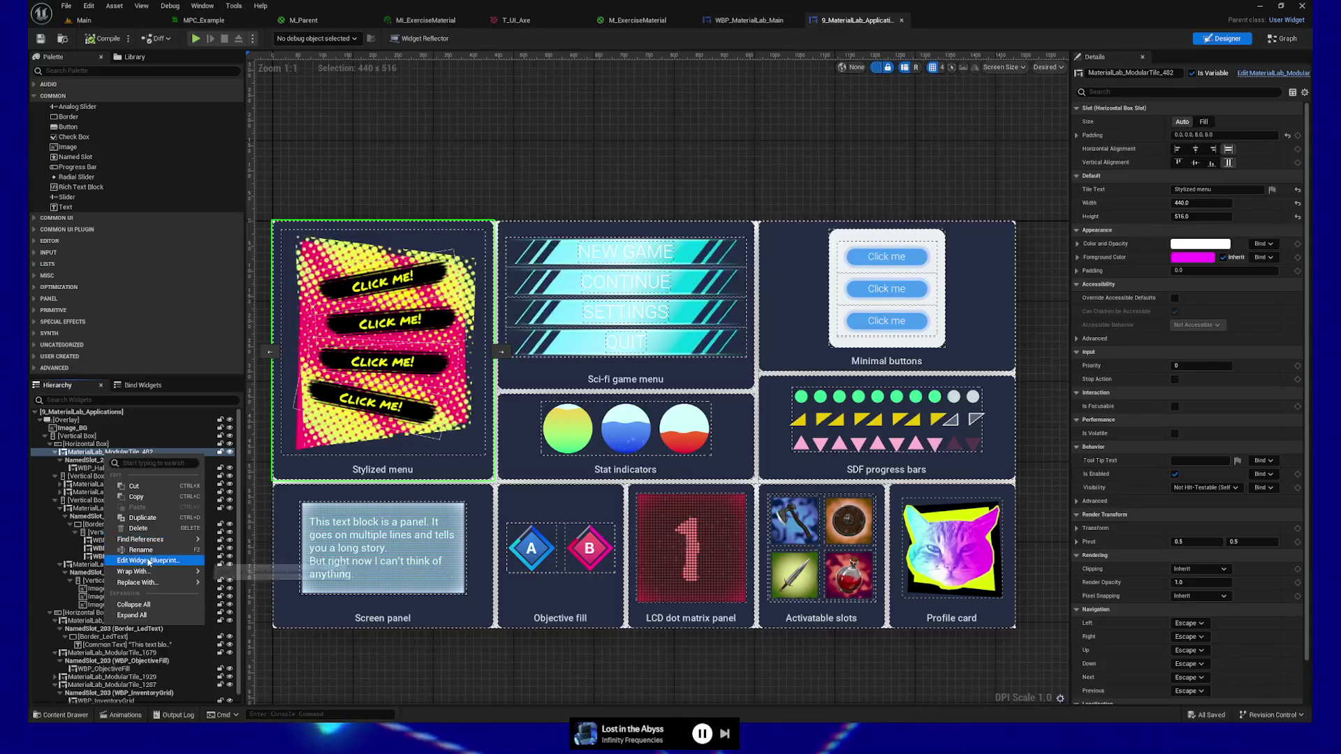
pyautogui.click(149, 561)
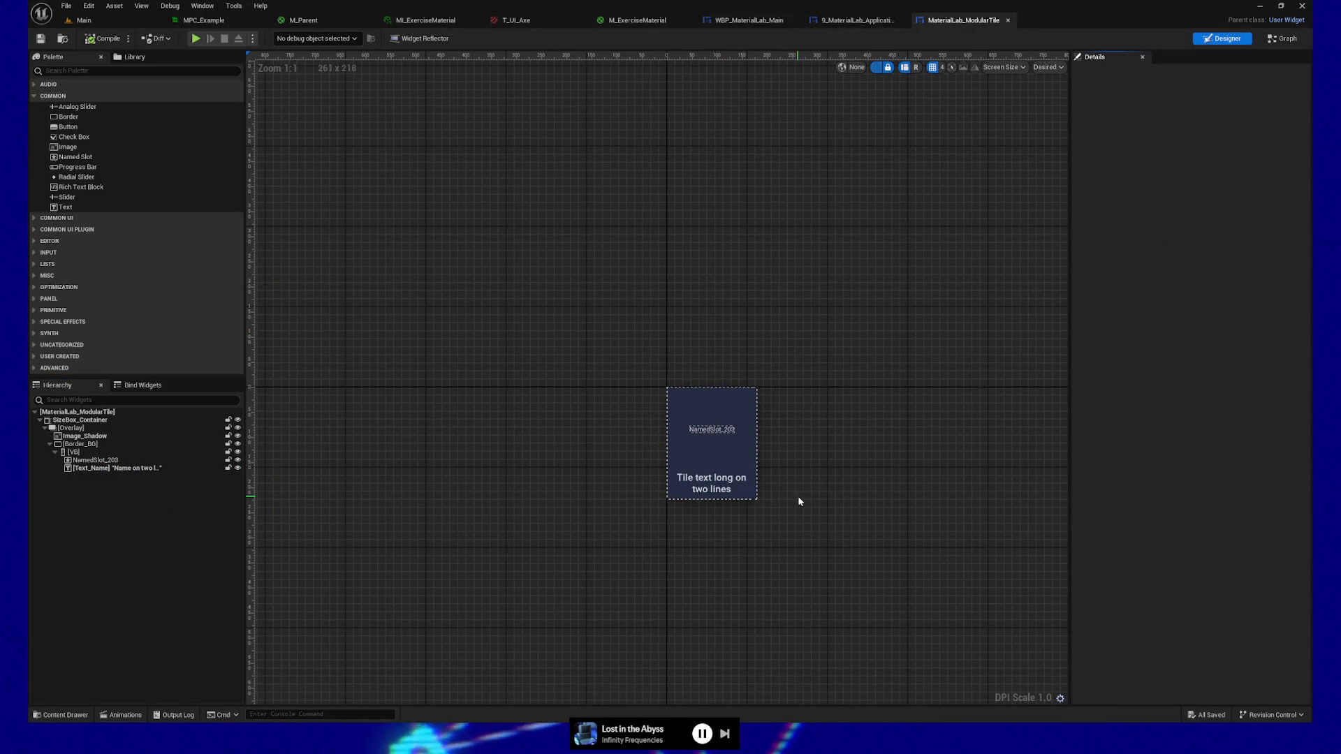
# Return to the Applications layout and bring up the actions for WBP_HalftoneMenu.
pyautogui.click(864, 22)
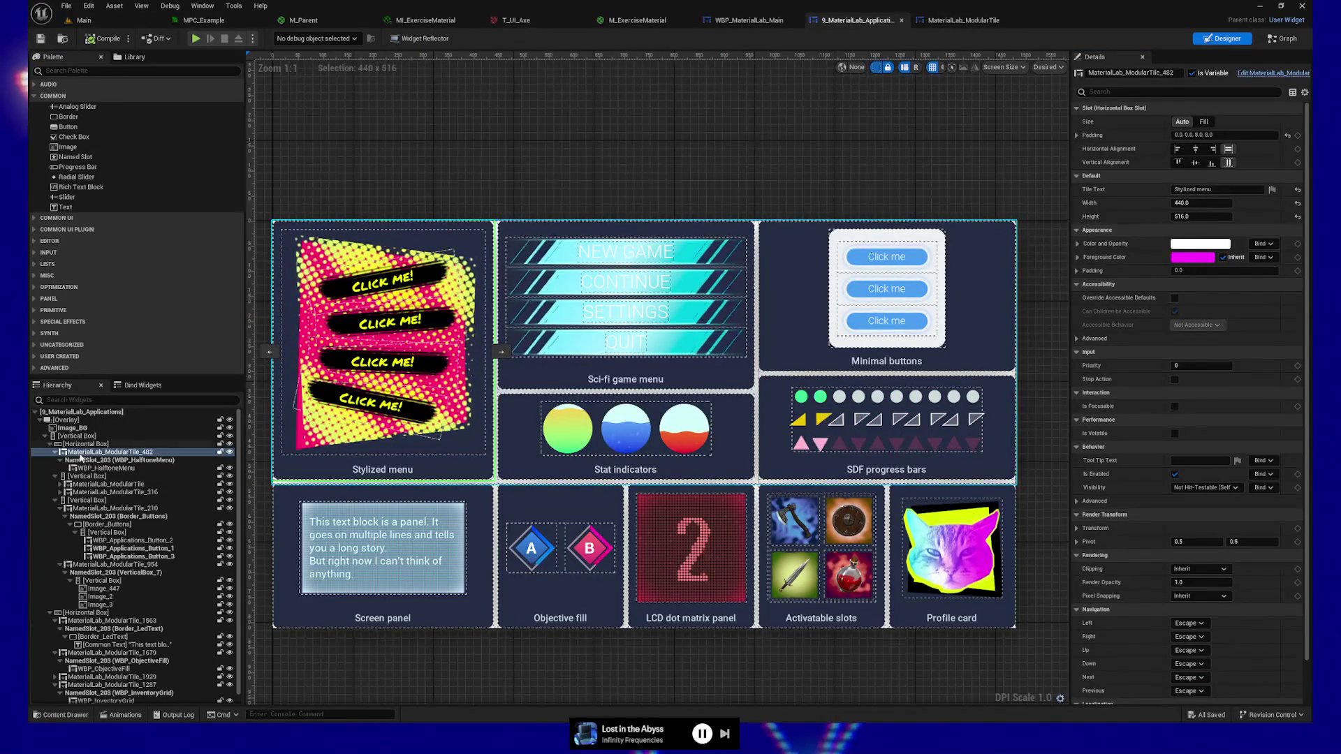
pyautogui.click(131, 461)
pyautogui.click(111, 469)
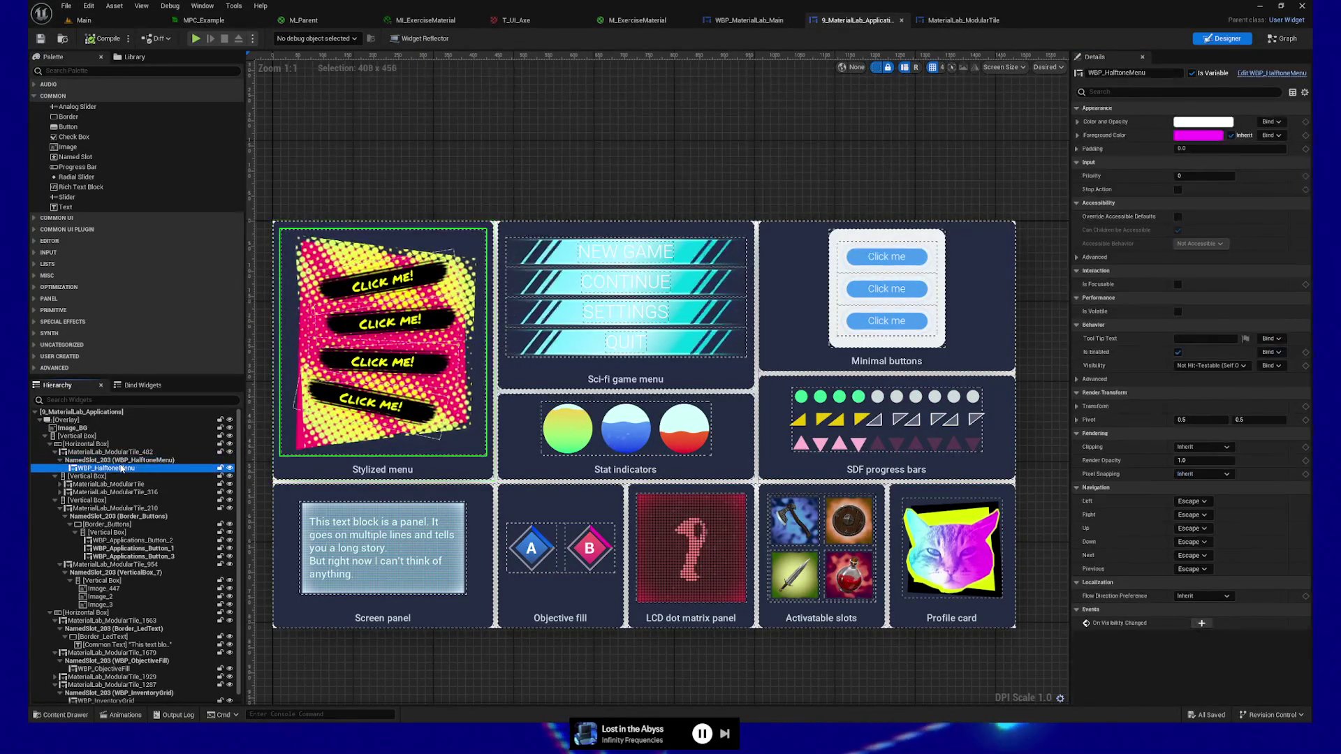
pyautogui.rightClick(110, 470)
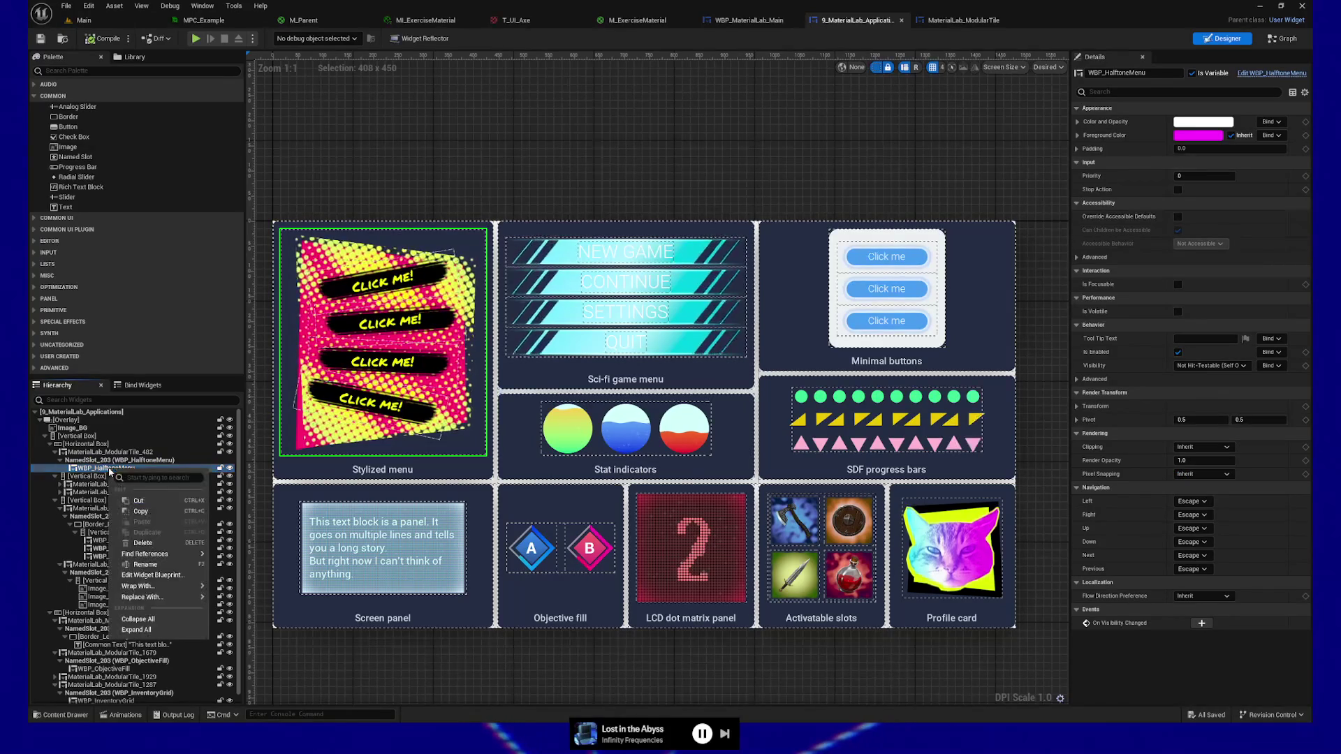
# Edit WBP_HalftoneMenu, then open its first Click me! button, WBP_Applications_Button, for editing.
pyautogui.click(165, 577)
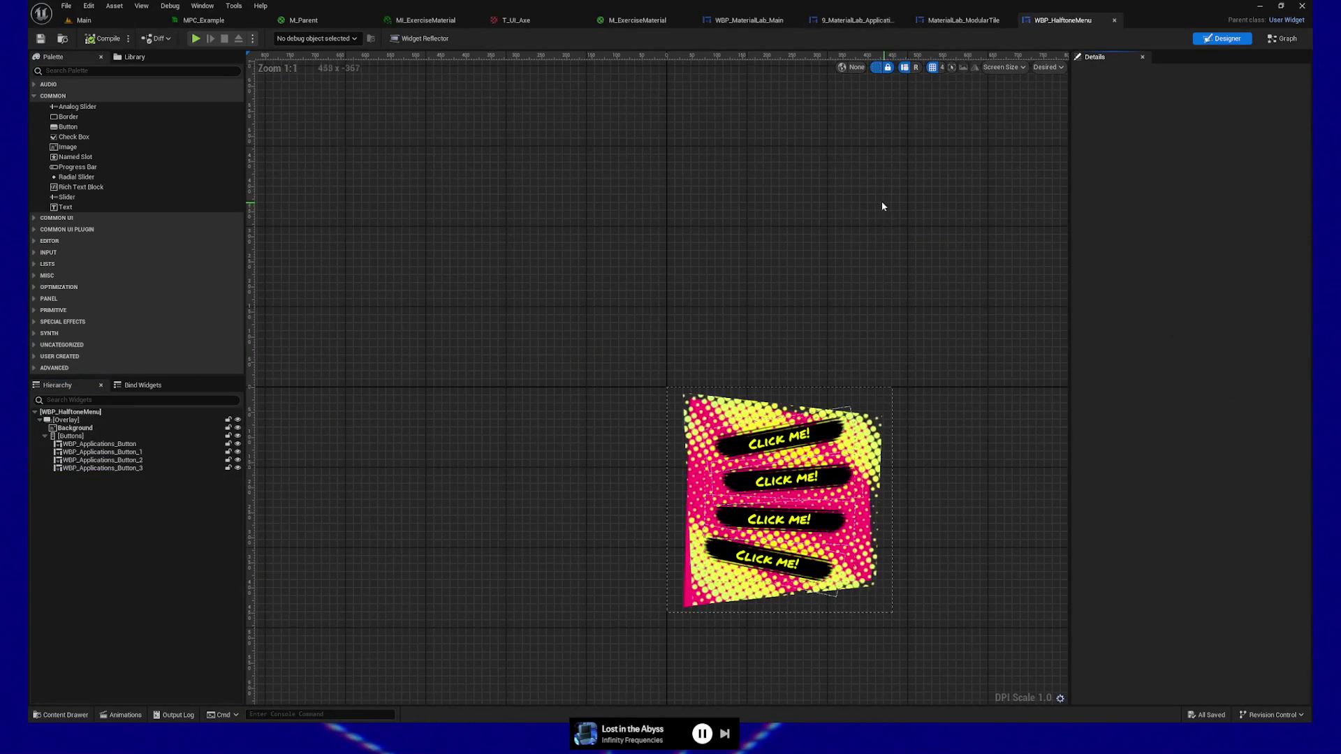
pyautogui.moveTo(824, 265); pyautogui.dragTo(650, 203)
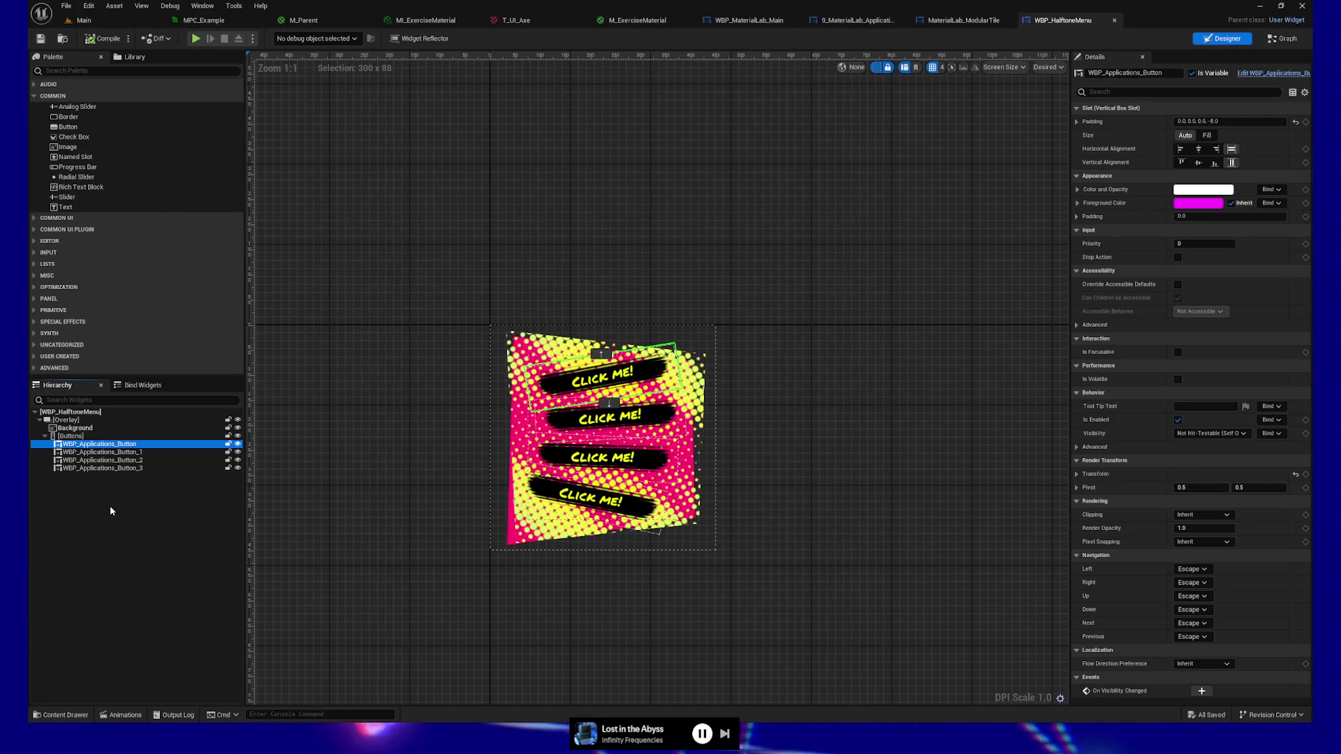
pyautogui.rightClick(91, 448)
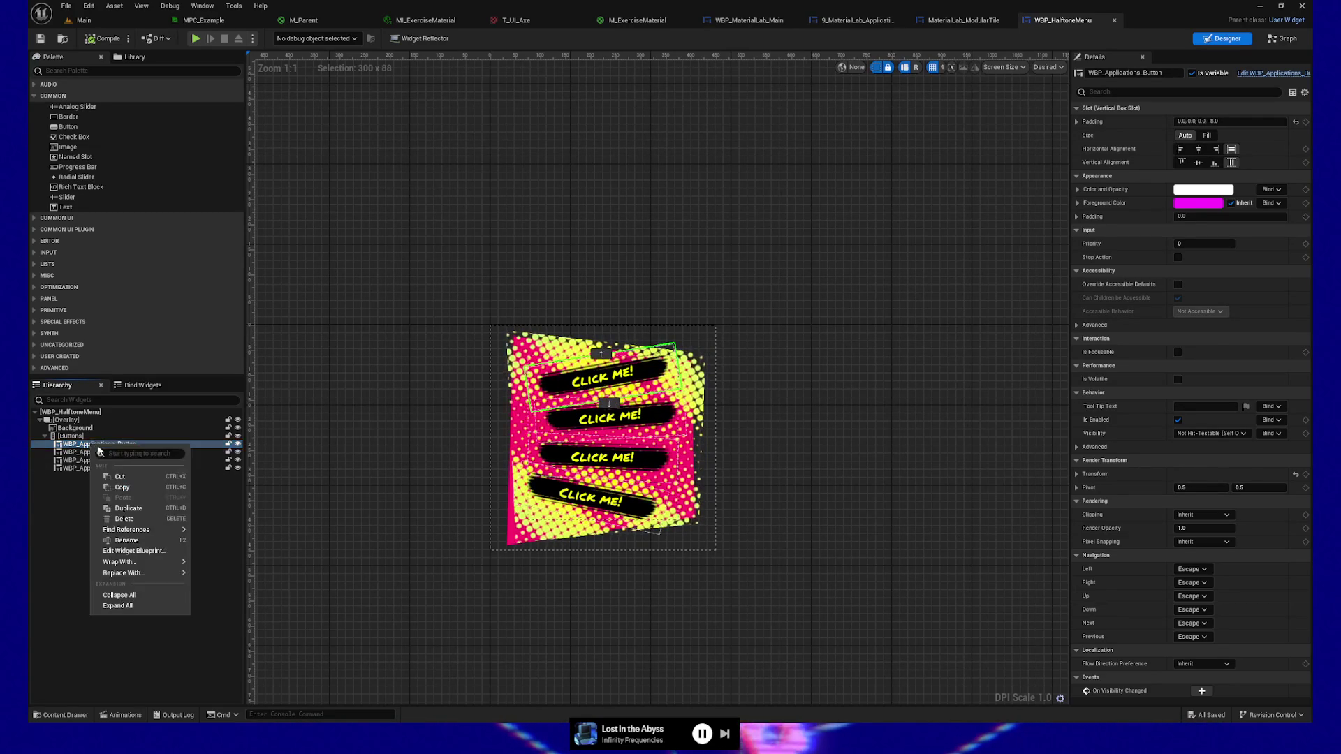
pyautogui.click(143, 550)
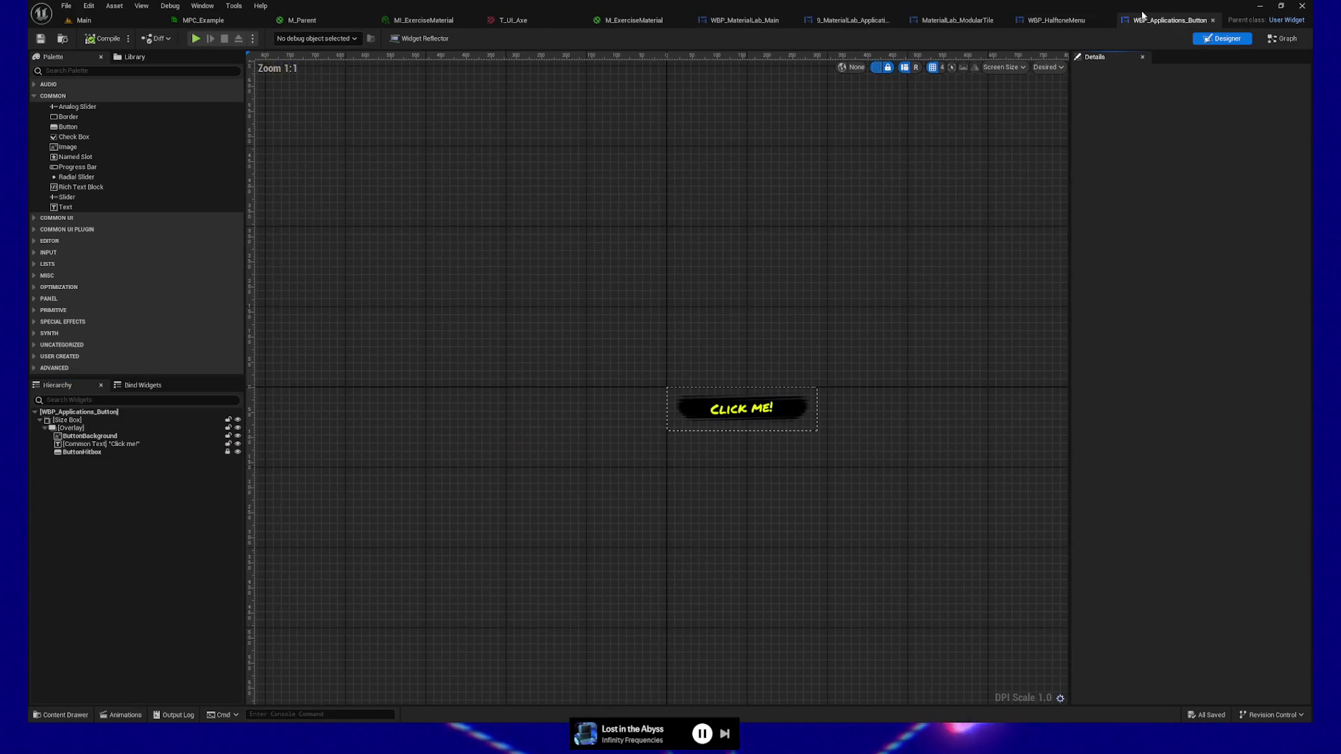
pyautogui.click(90, 436)
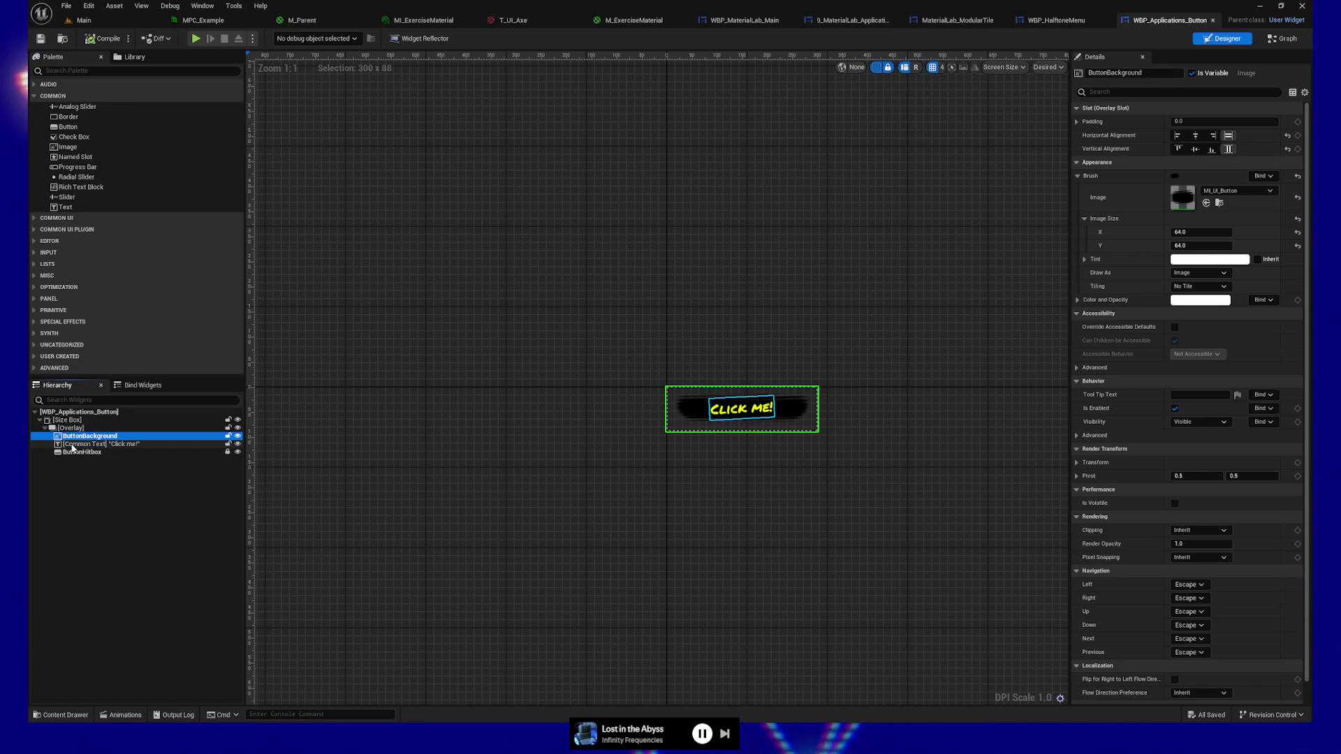
pyautogui.click(64, 445)
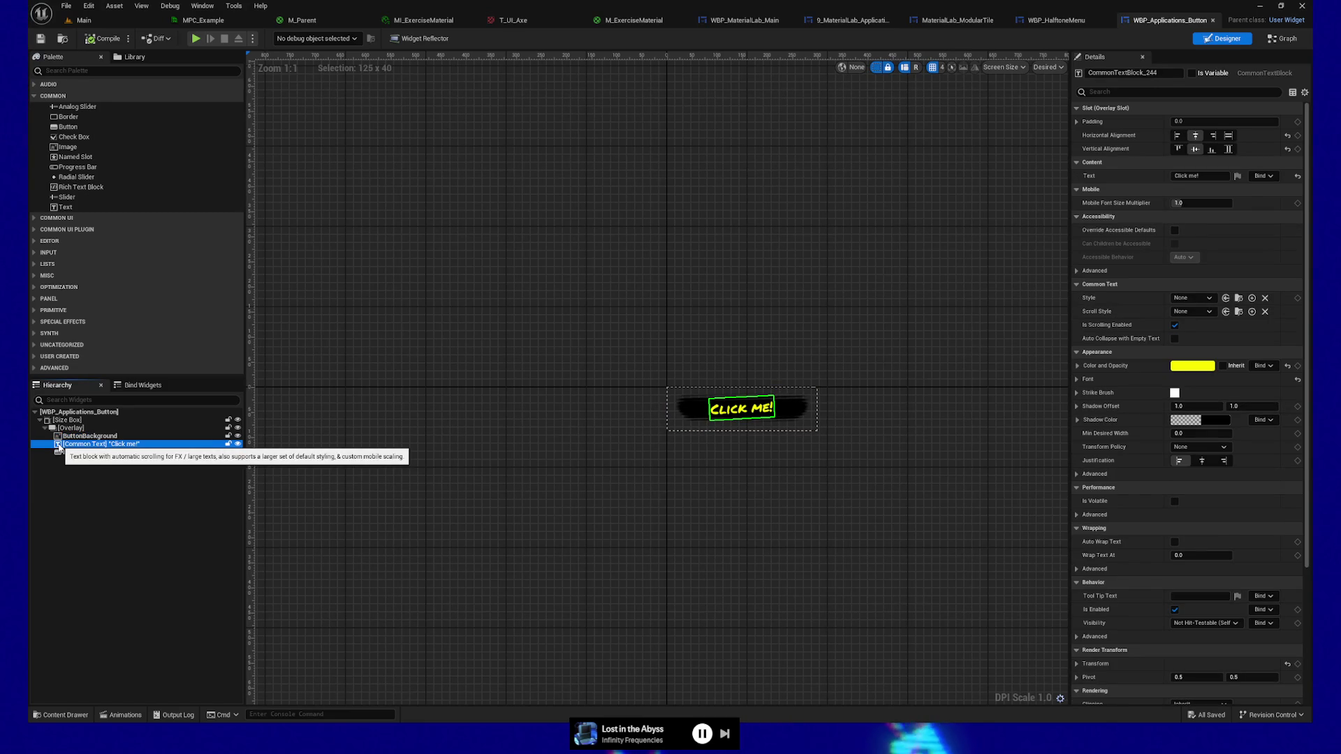
pyautogui.click(69, 420)
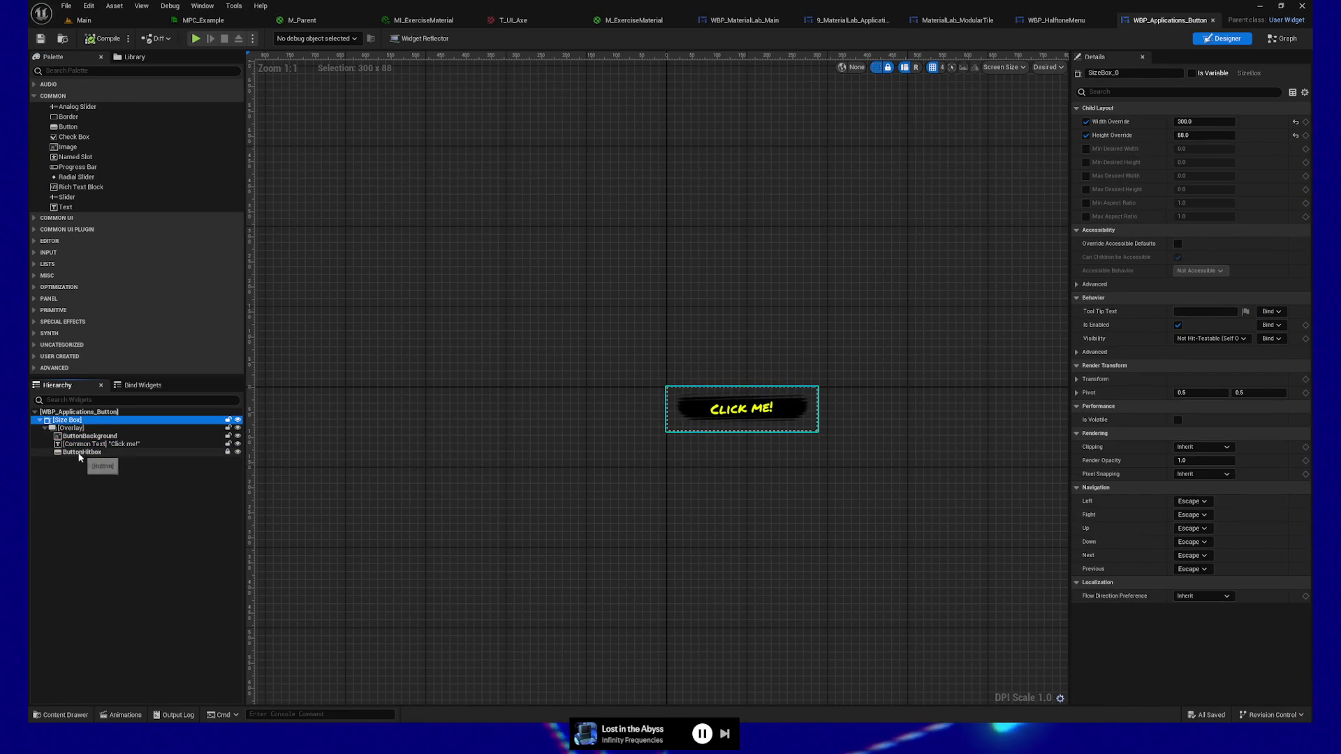
pyautogui.click(80, 453)
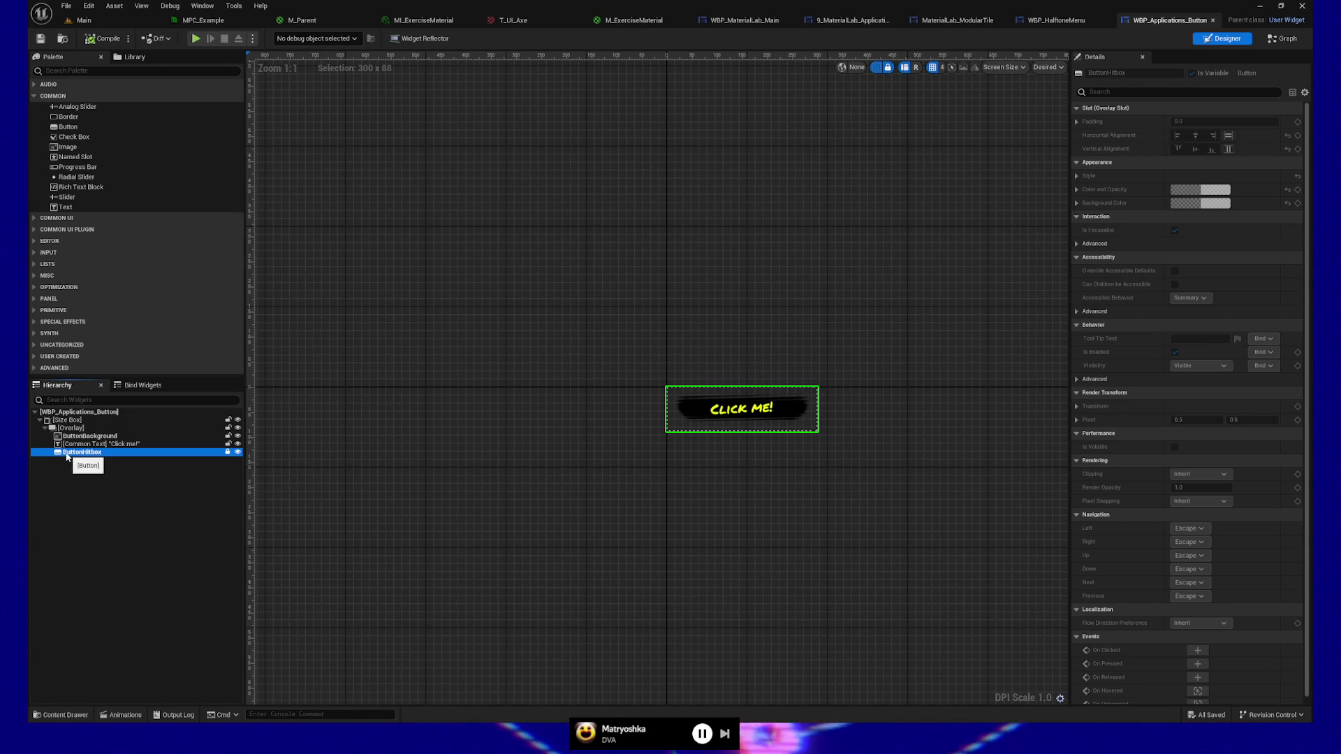
pyautogui.moveTo(915, 287)
pyautogui.mouseDown()
pyautogui.moveTo(817, 290)
pyautogui.moveTo(843, 291)
pyautogui.mouseUp()
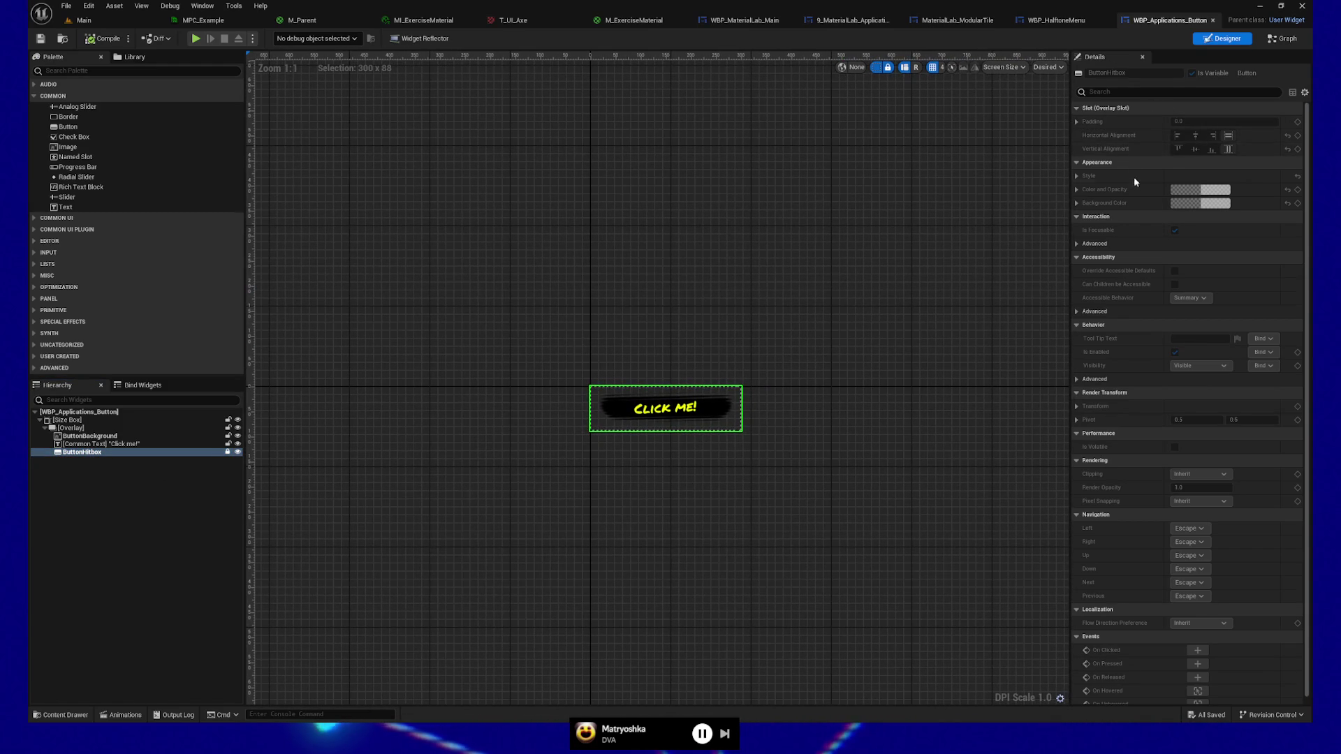
pyautogui.click(126, 445)
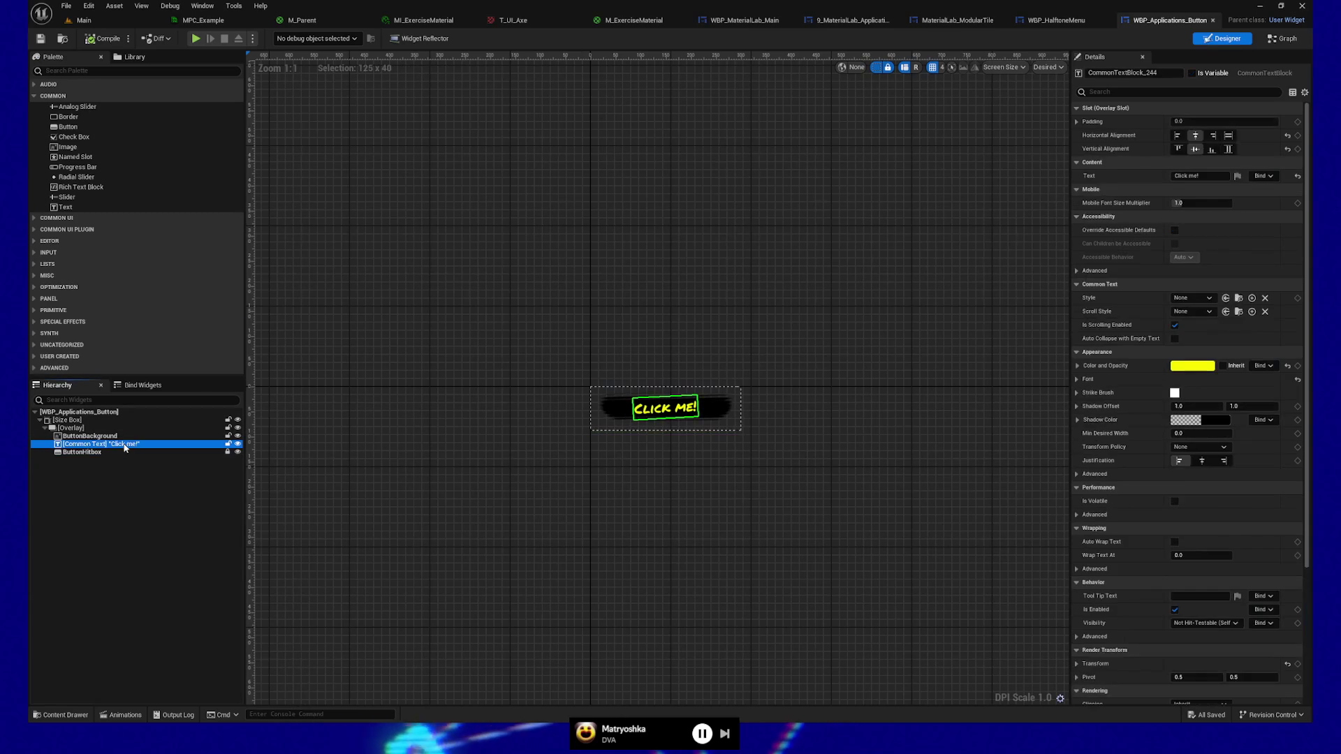
pyautogui.click(78, 453)
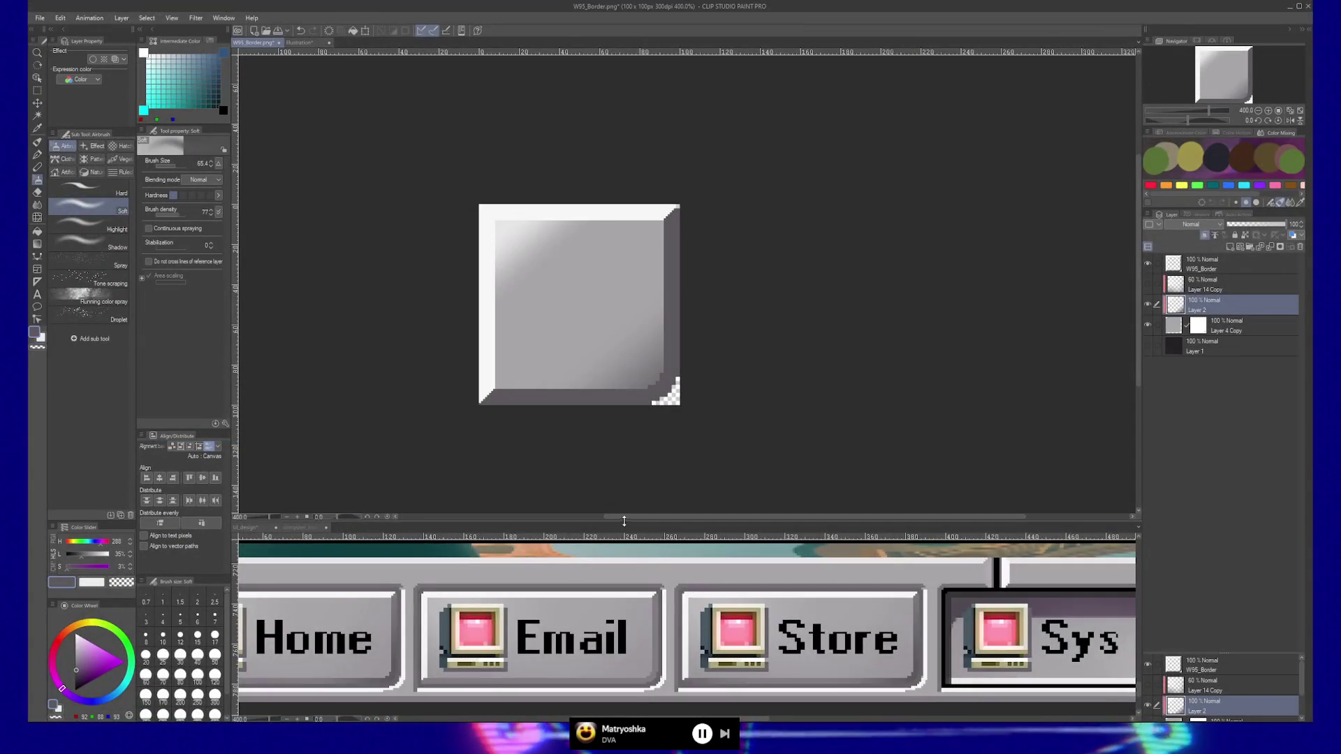
pyautogui.moveTo(624, 521); pyautogui.dragTo(624, 105)
# Enlarge the UI_design pane and zoom out to 150% to reveal the Sys taskbar and Daily Task note.
pyautogui.keyDown('ctrl'); pyautogui.keyDown('alt'); pyautogui.click(508, 366); pyautogui.keyUp('alt'); pyautogui.keyUp('ctrl')
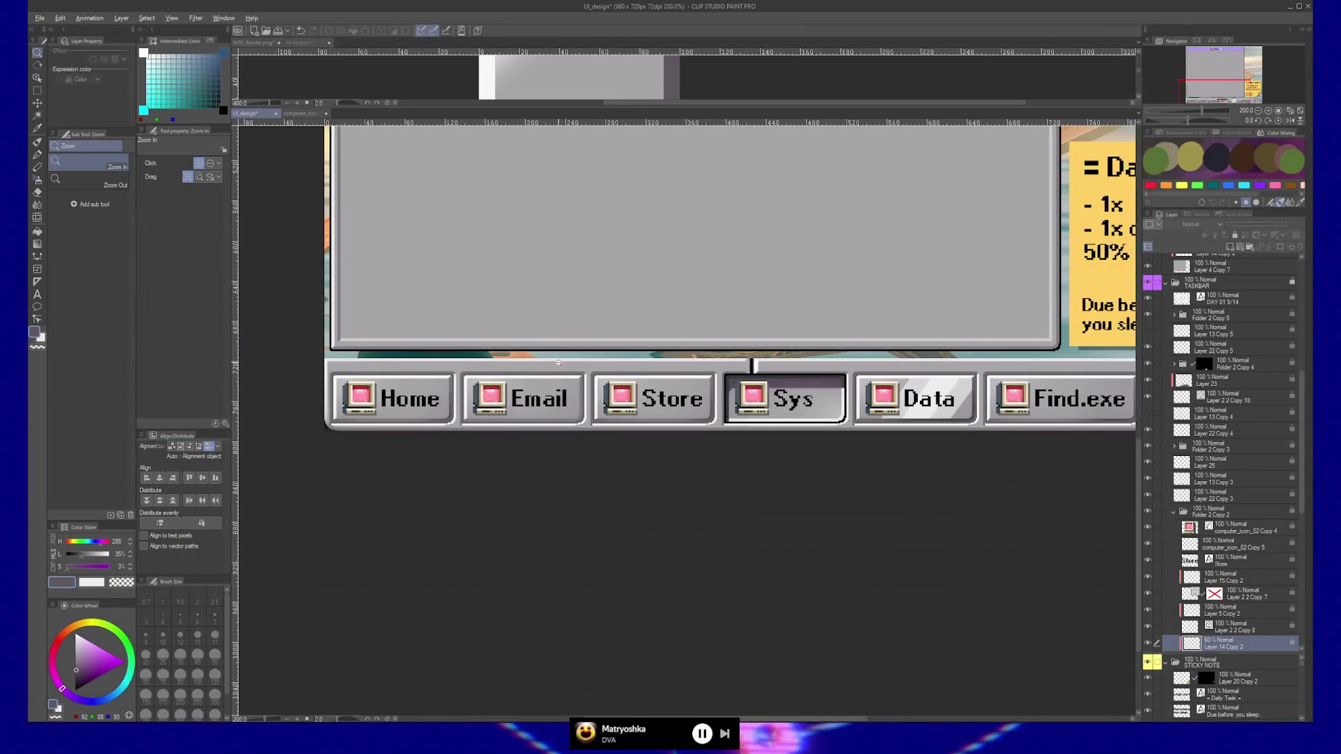
pyautogui.scroll(-2, 507, 366)
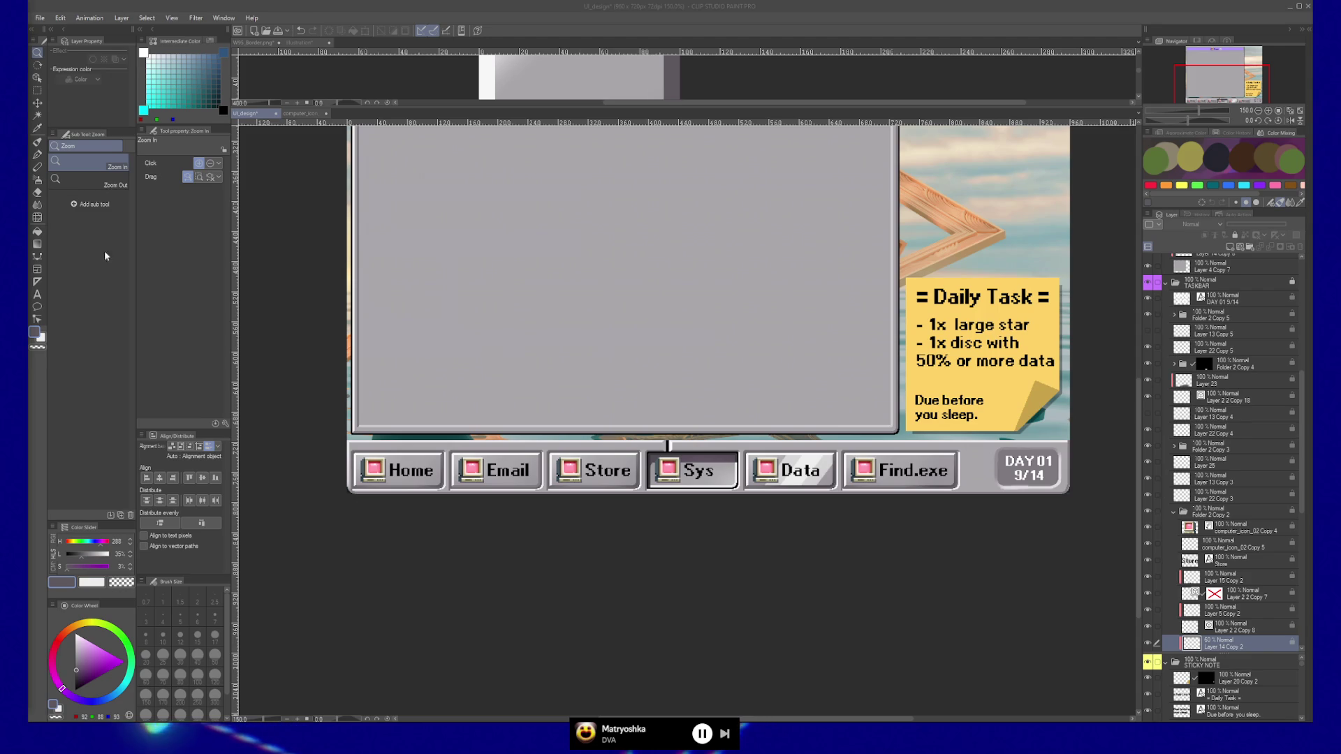
# Bring the Clip Studio Paint window into focus.
pyautogui.click(658, 125)
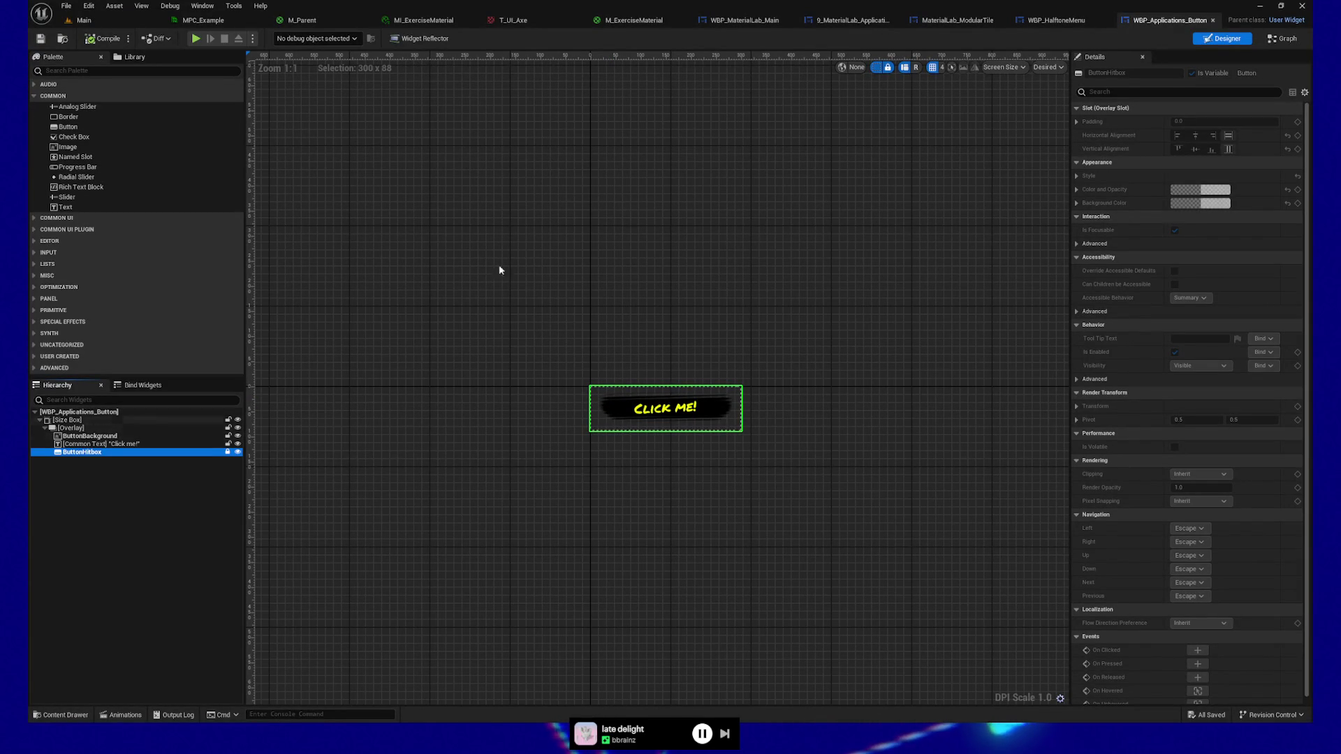
# Close the MaterialLab_ModularTile editor tab.
pyautogui.click(1054, 20)
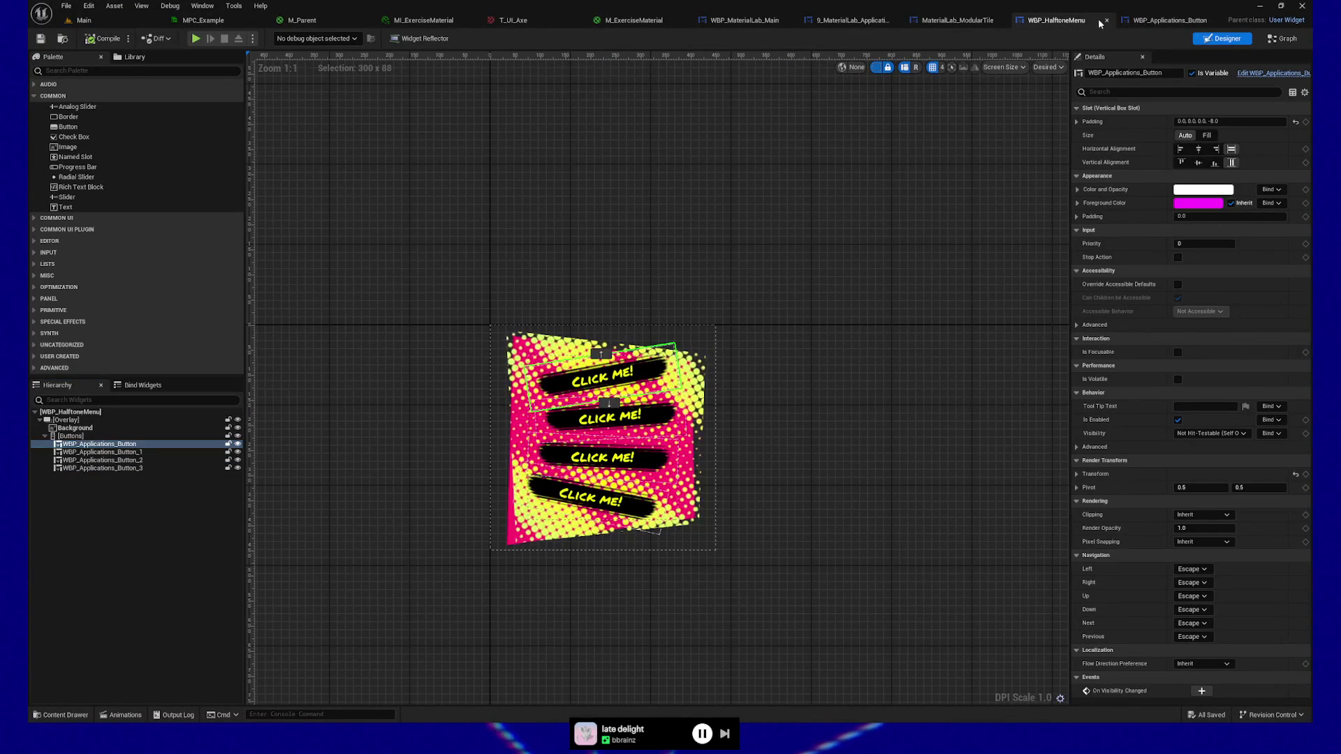
pyautogui.click(958, 21)
pyautogui.click(1001, 20)
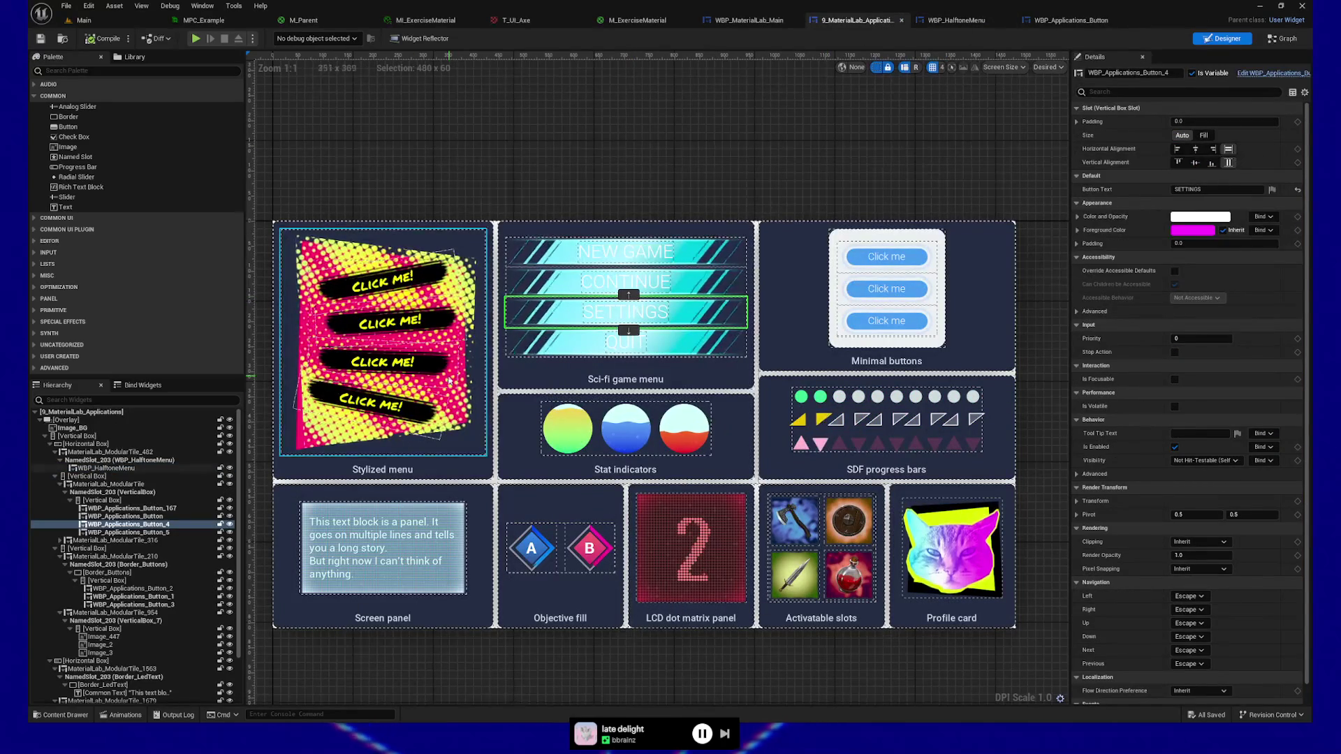
# Edit the sci-fi menu's button widget, WBP_Applications_Button_3, and dock its editor as a tab.
pyautogui.rightClick(128, 526)
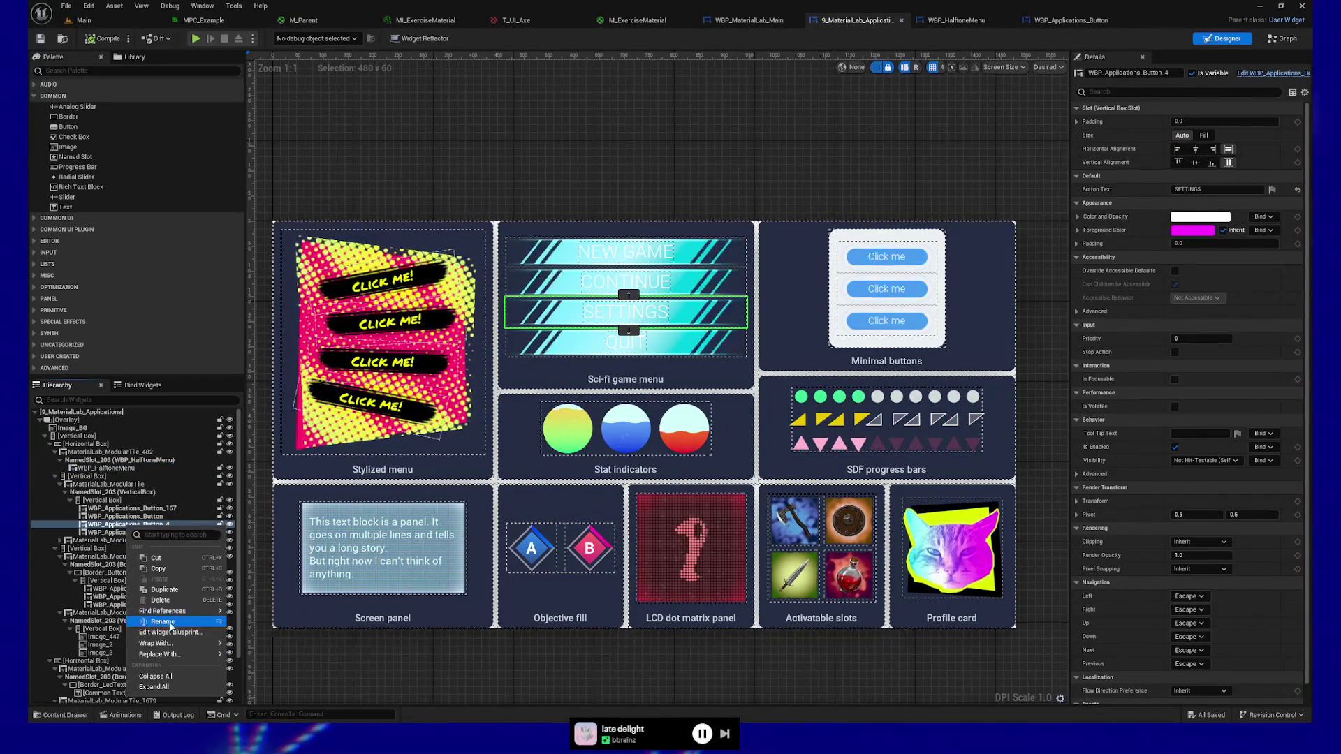
pyautogui.click(170, 632)
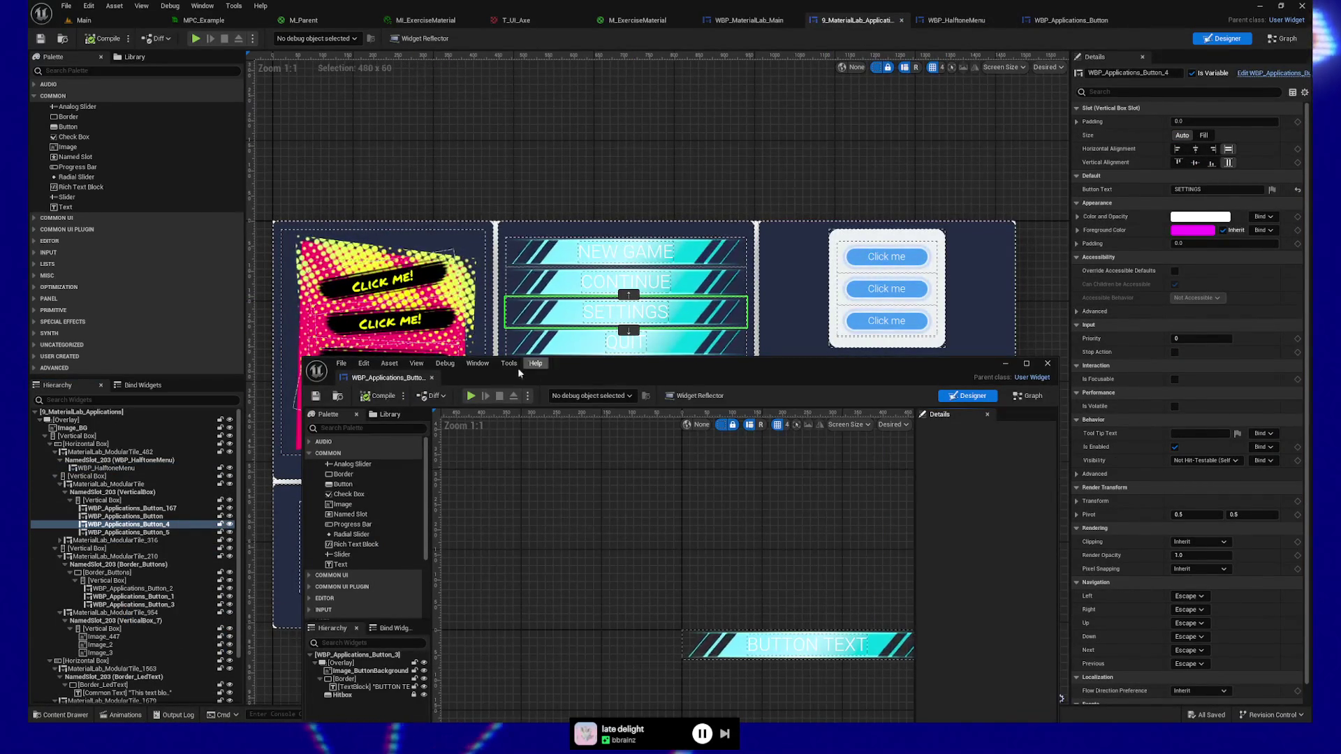
pyautogui.click(1076, 21)
pyautogui.moveTo(1087, 31); pyautogui.dragTo(1131, 21)
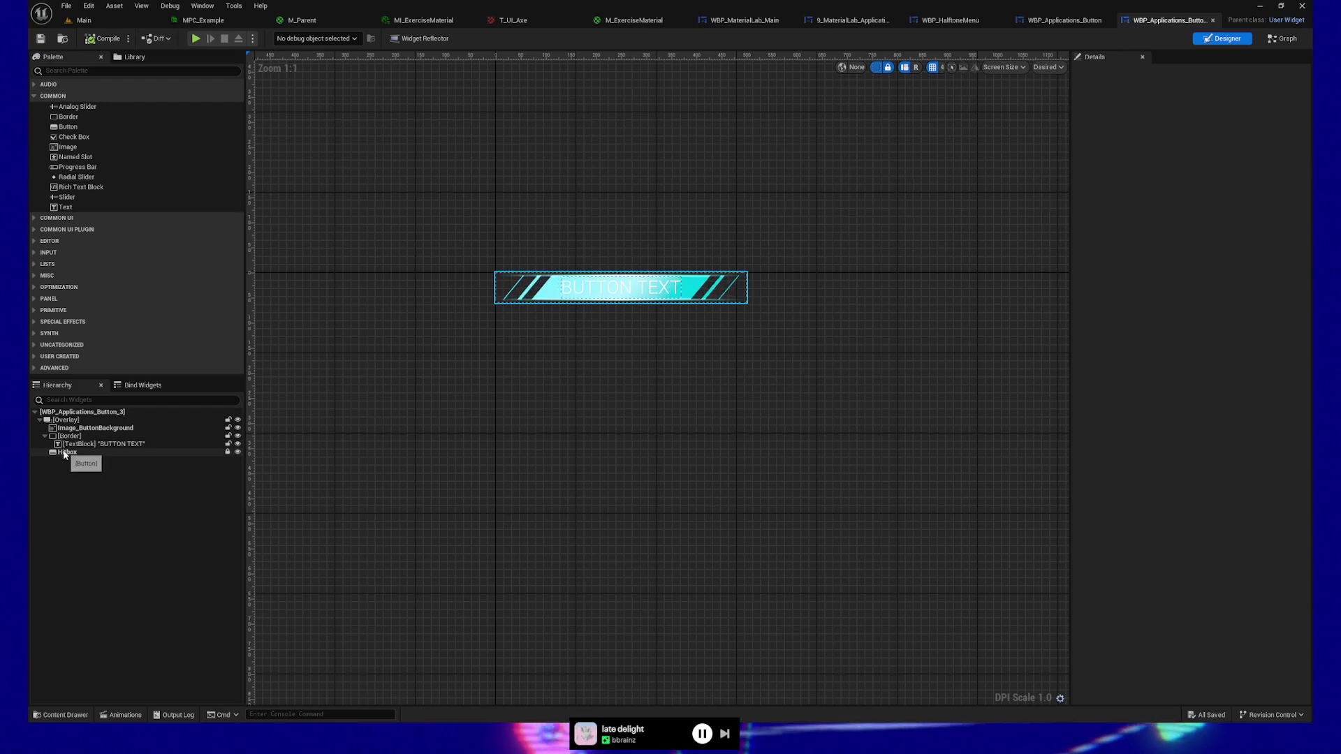
# Select Hitbox, collapse all its Details categories, and switch to the button's Event Graph.
pyautogui.click(64, 453)
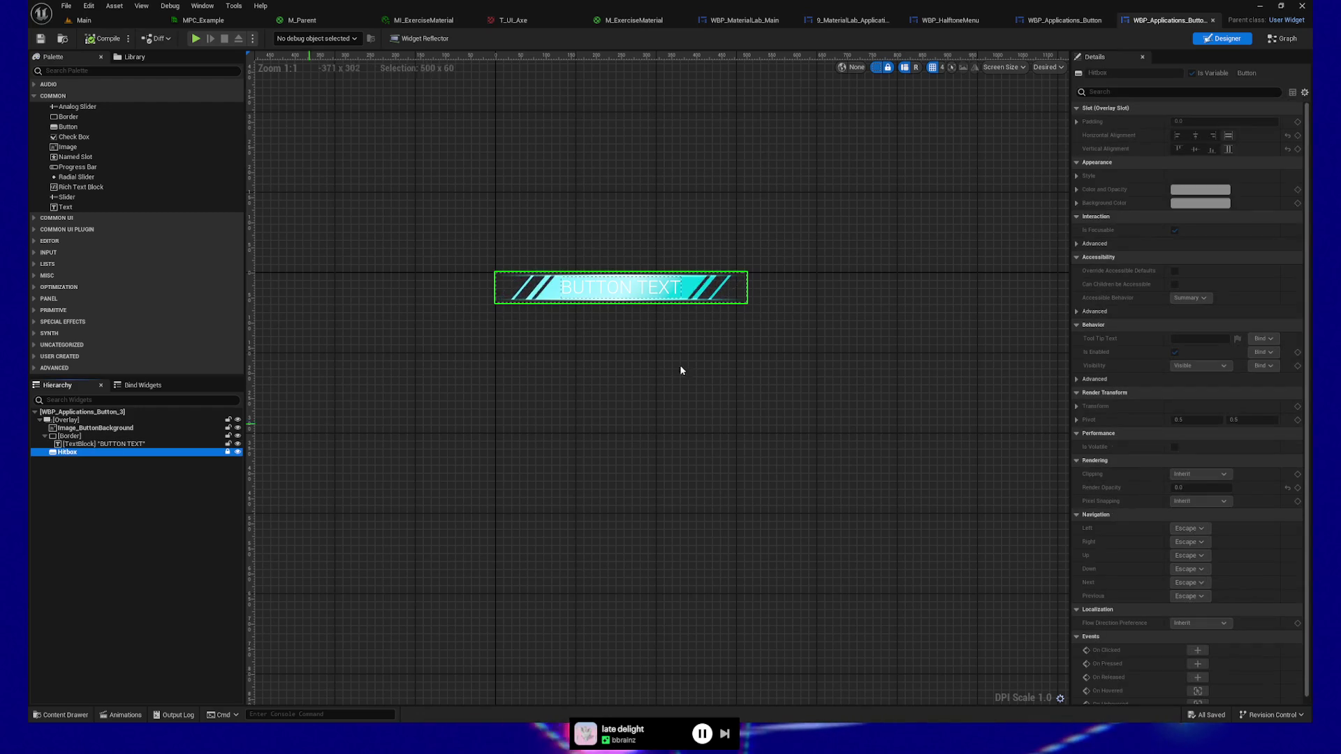
pyautogui.click(1077, 109)
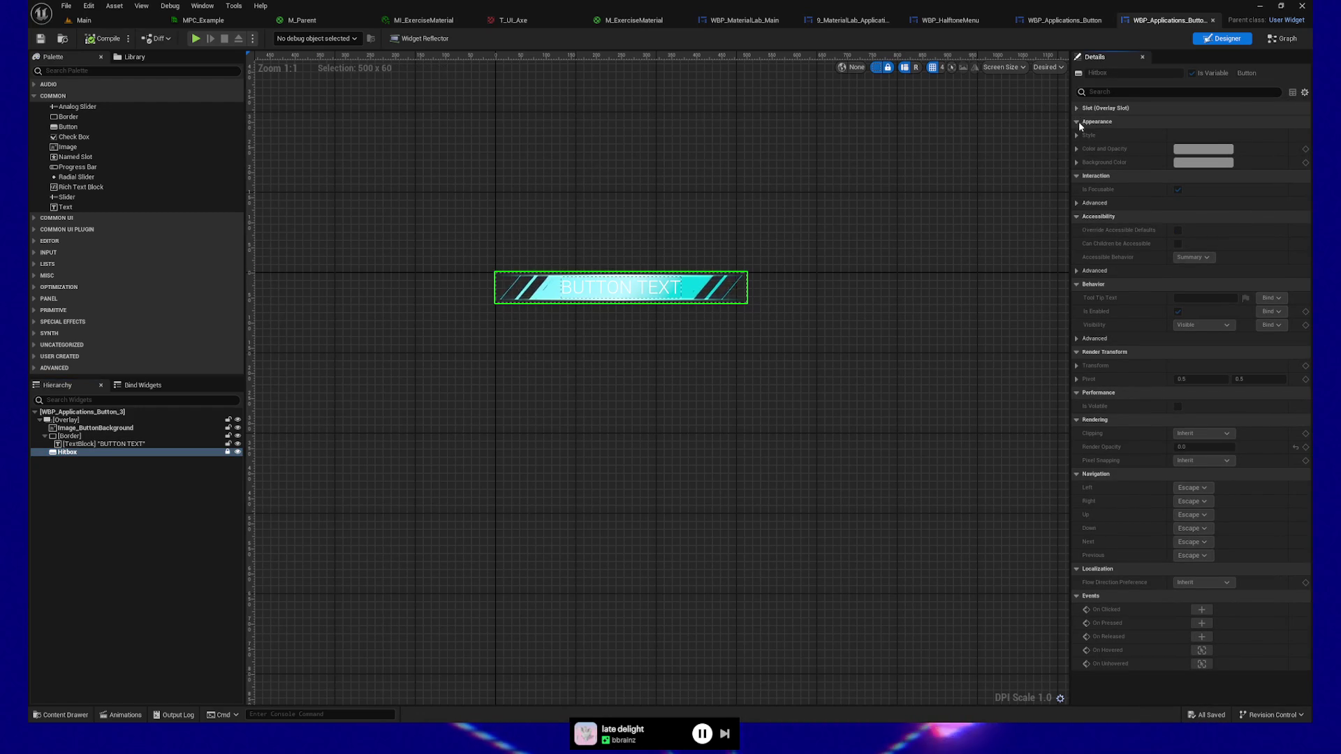
pyautogui.click(1079, 122)
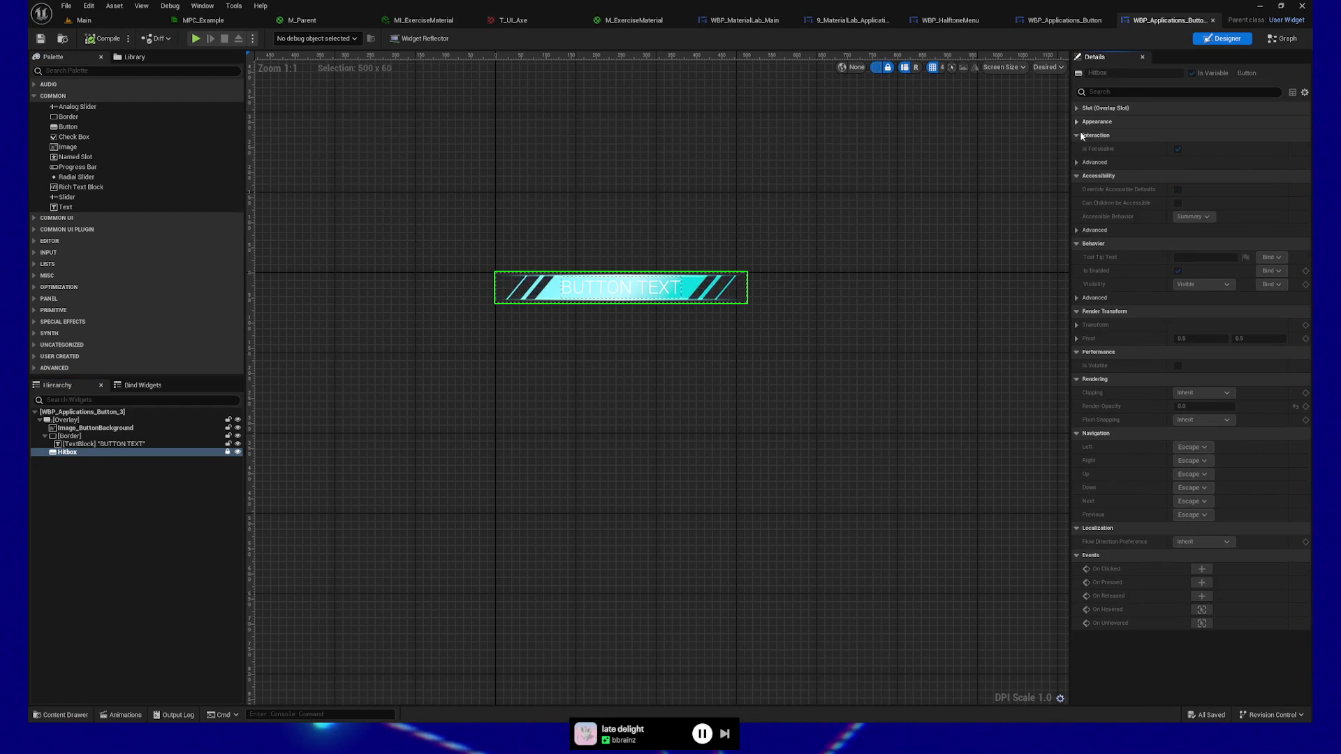
pyautogui.click(1079, 136)
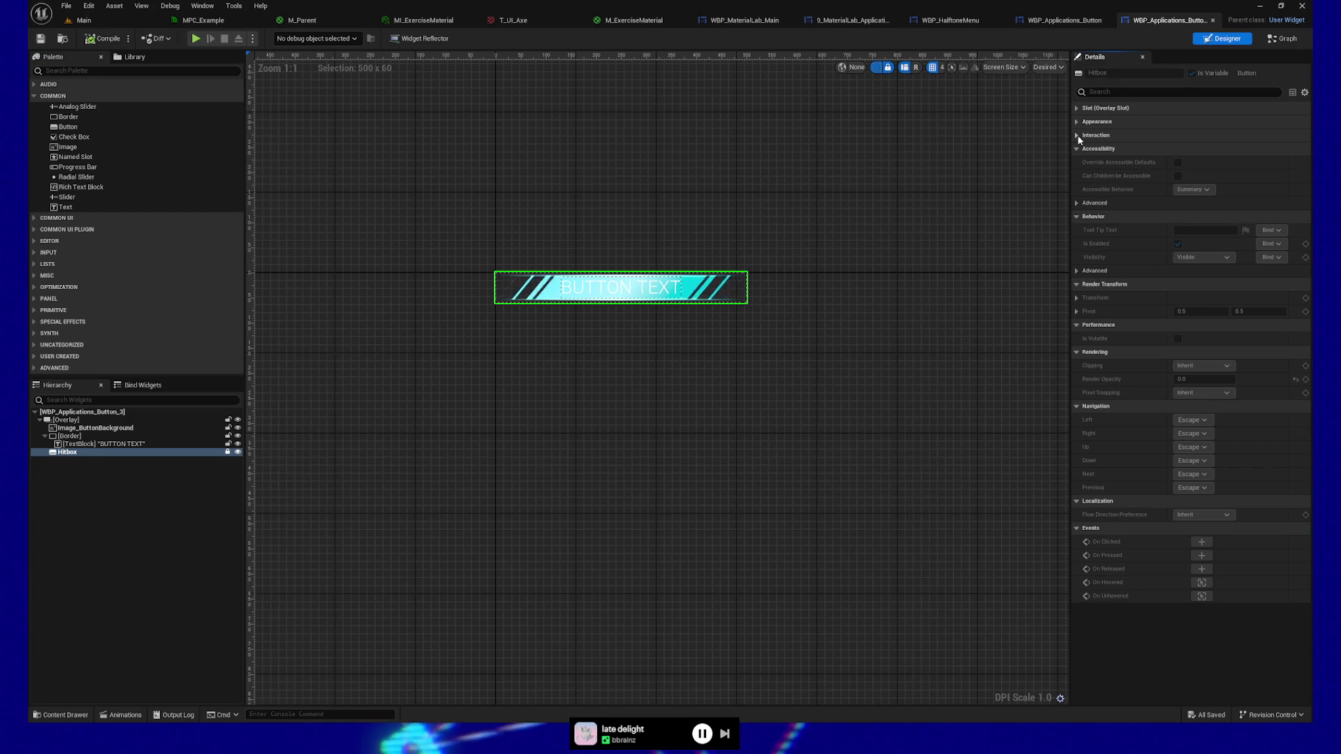
pyautogui.click(1077, 149)
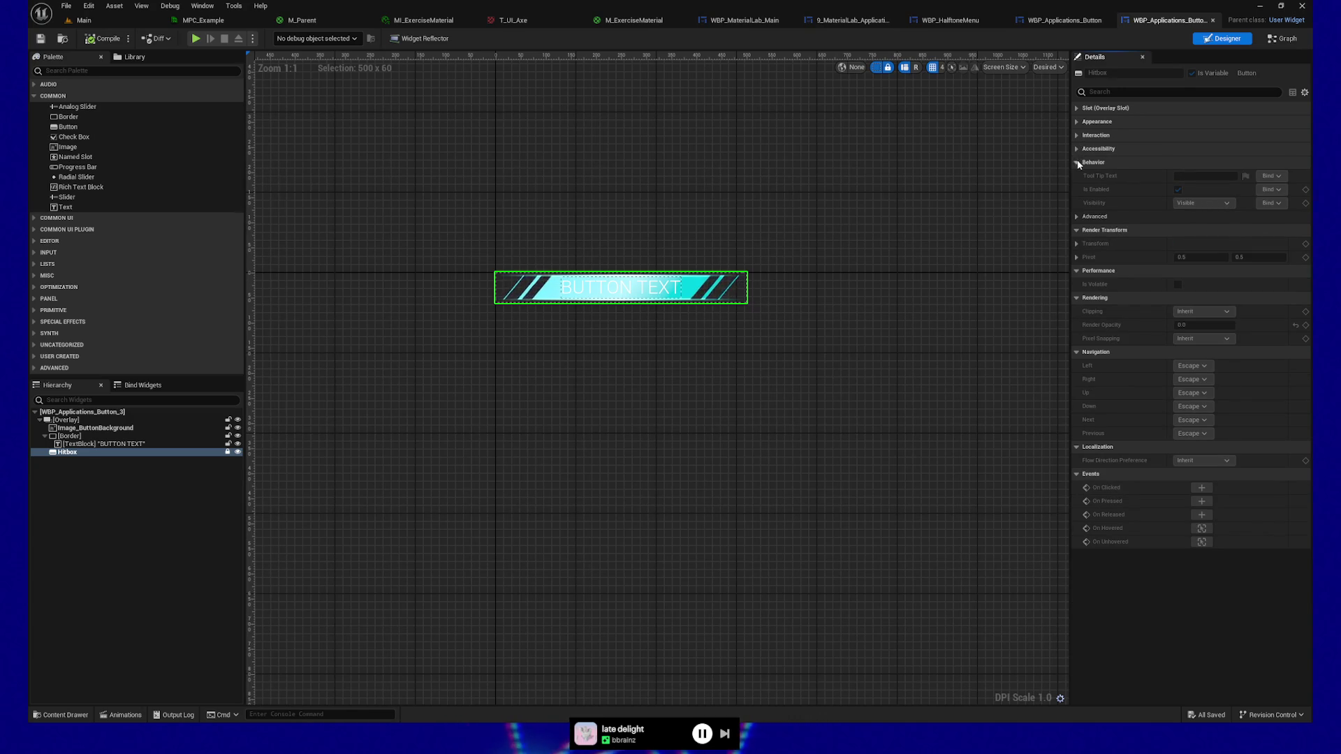
pyautogui.click(1078, 163)
pyautogui.click(1078, 176)
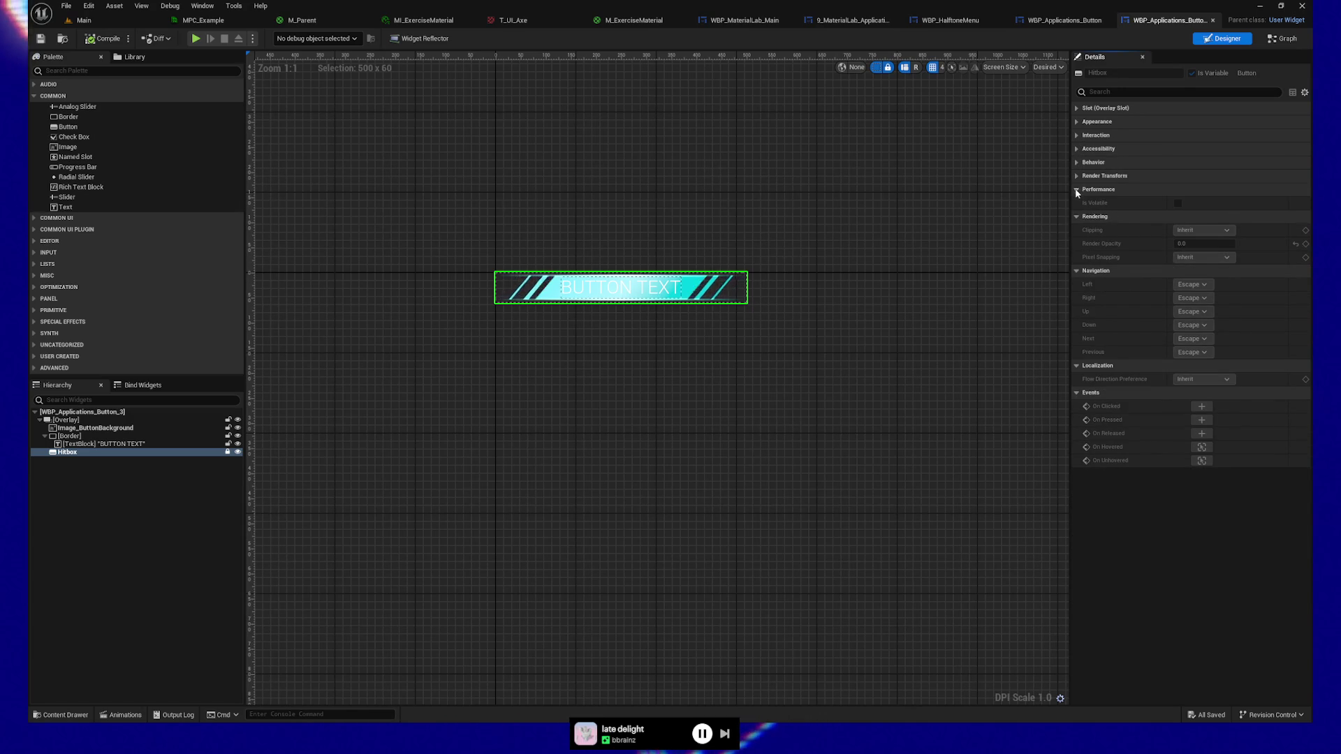
pyautogui.click(1076, 190)
pyautogui.click(1278, 39)
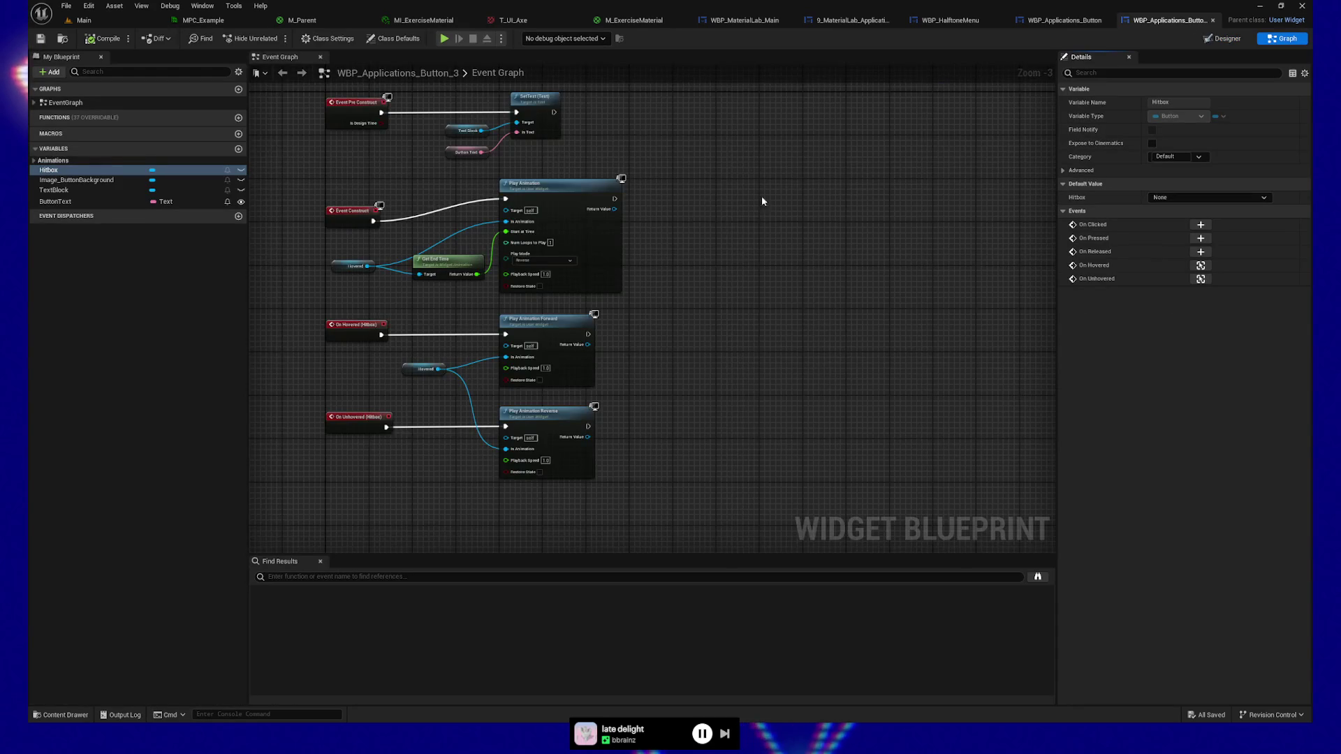
# Find Hitbox references by name and jump to its On Hovered and On Unhovered events.
pyautogui.moveTo(763, 201)
pyautogui.mouseDown()
pyautogui.moveTo(818, 380)
pyautogui.moveTo(778, 279)
pyautogui.moveTo(499, 355)
pyautogui.mouseUp()
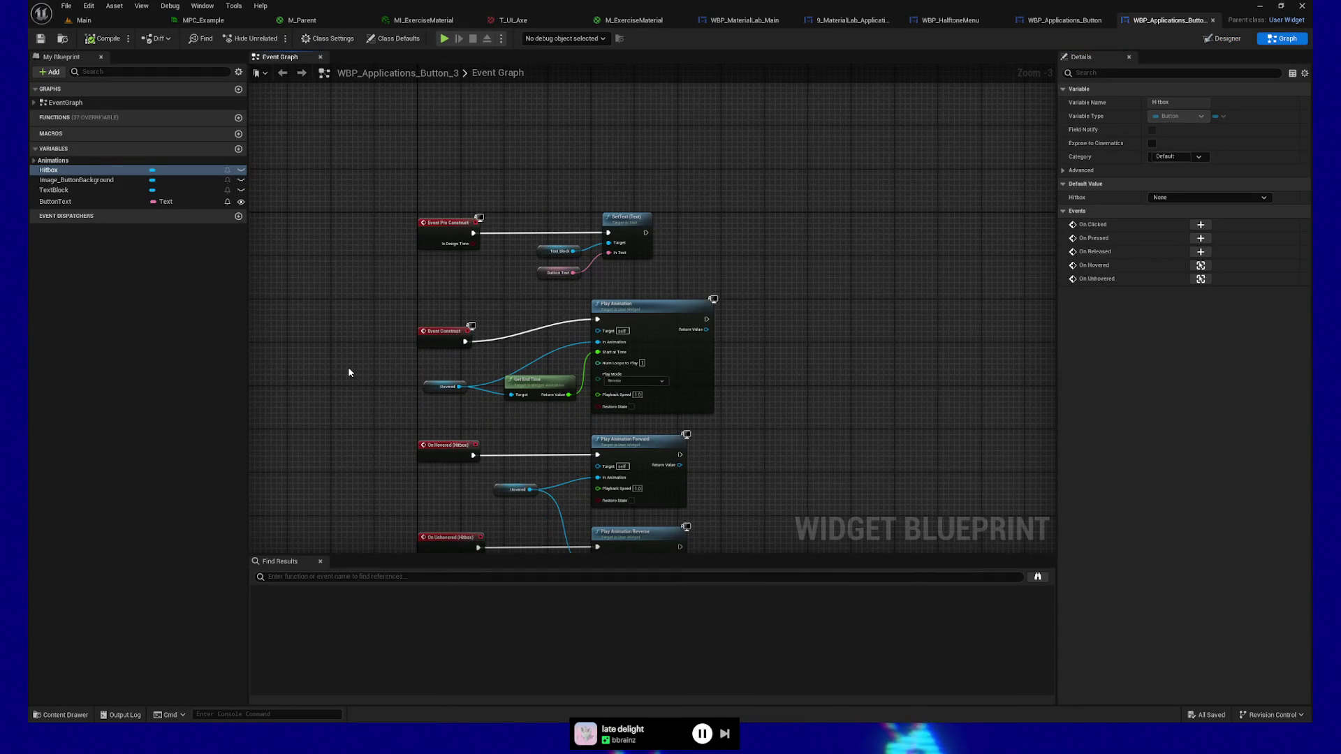
pyautogui.rightClick(60, 171)
pyautogui.moveTo(112, 200)
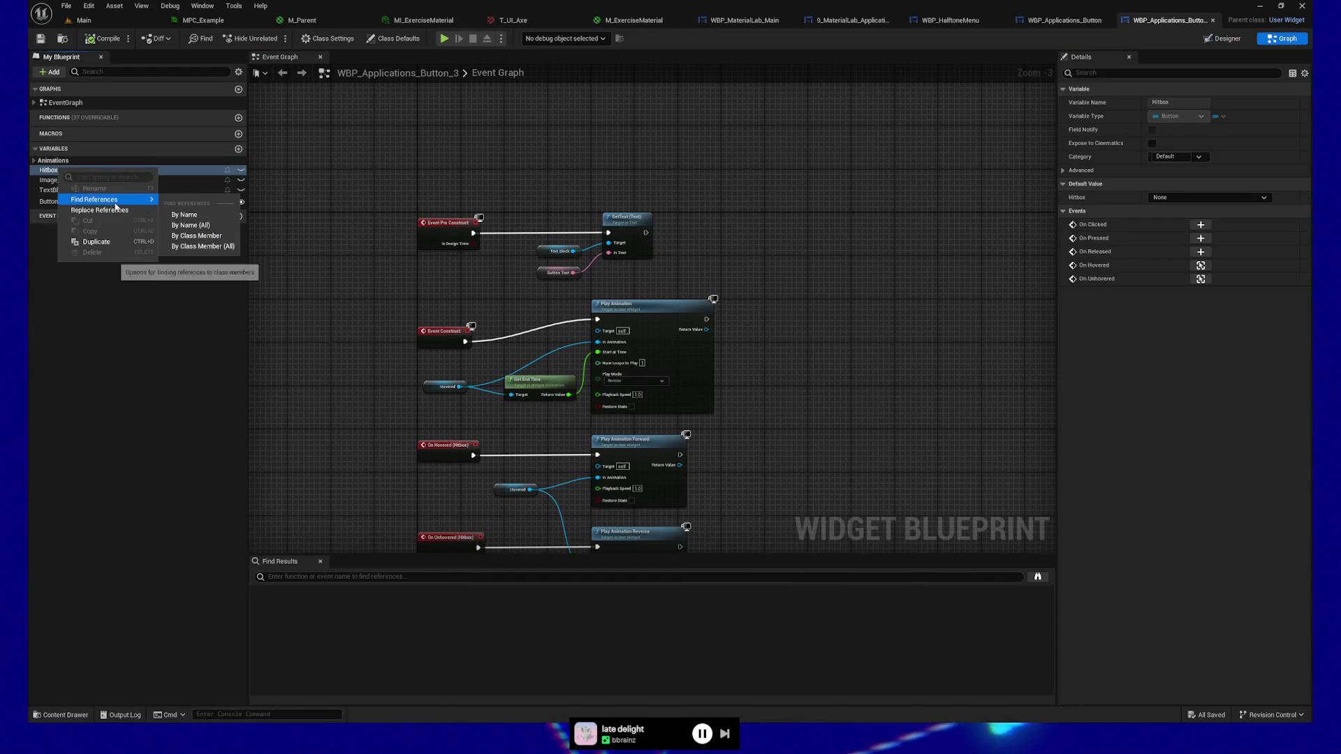
pyautogui.click(184, 215)
pyautogui.click(297, 603)
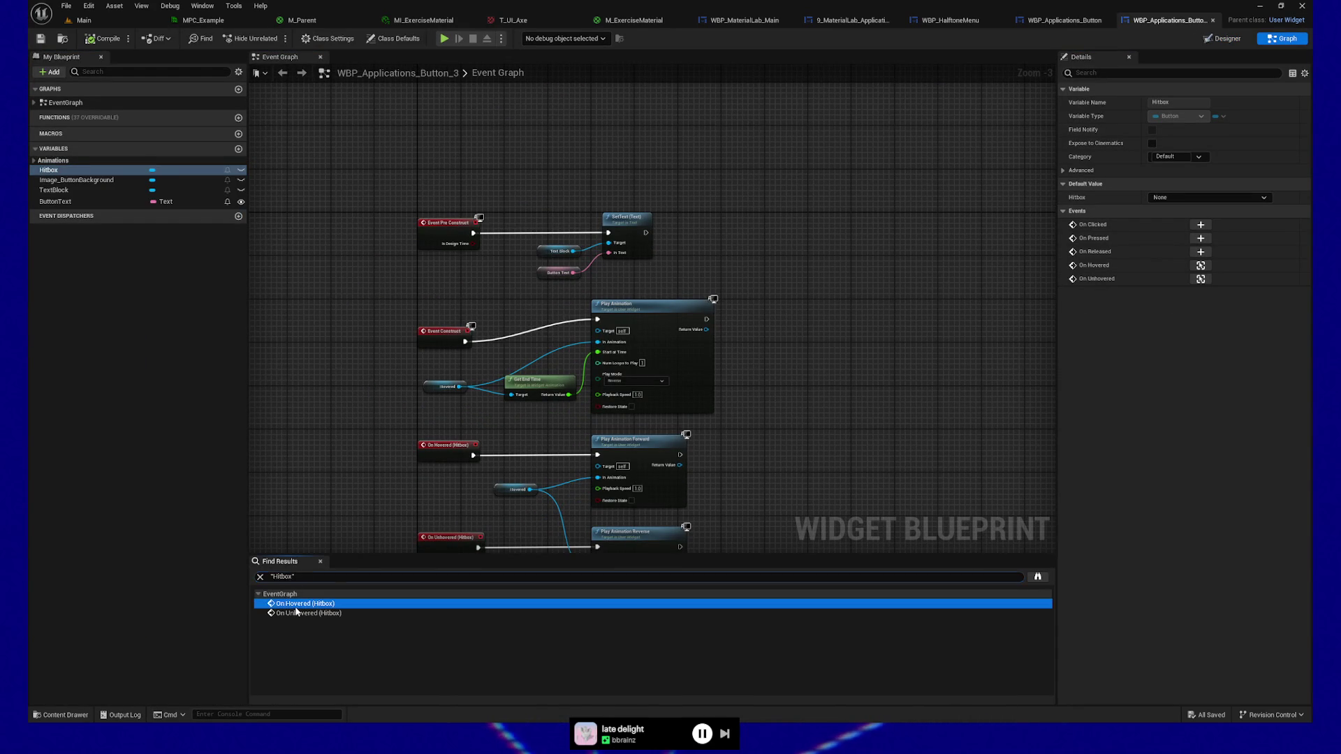
pyautogui.click(303, 614)
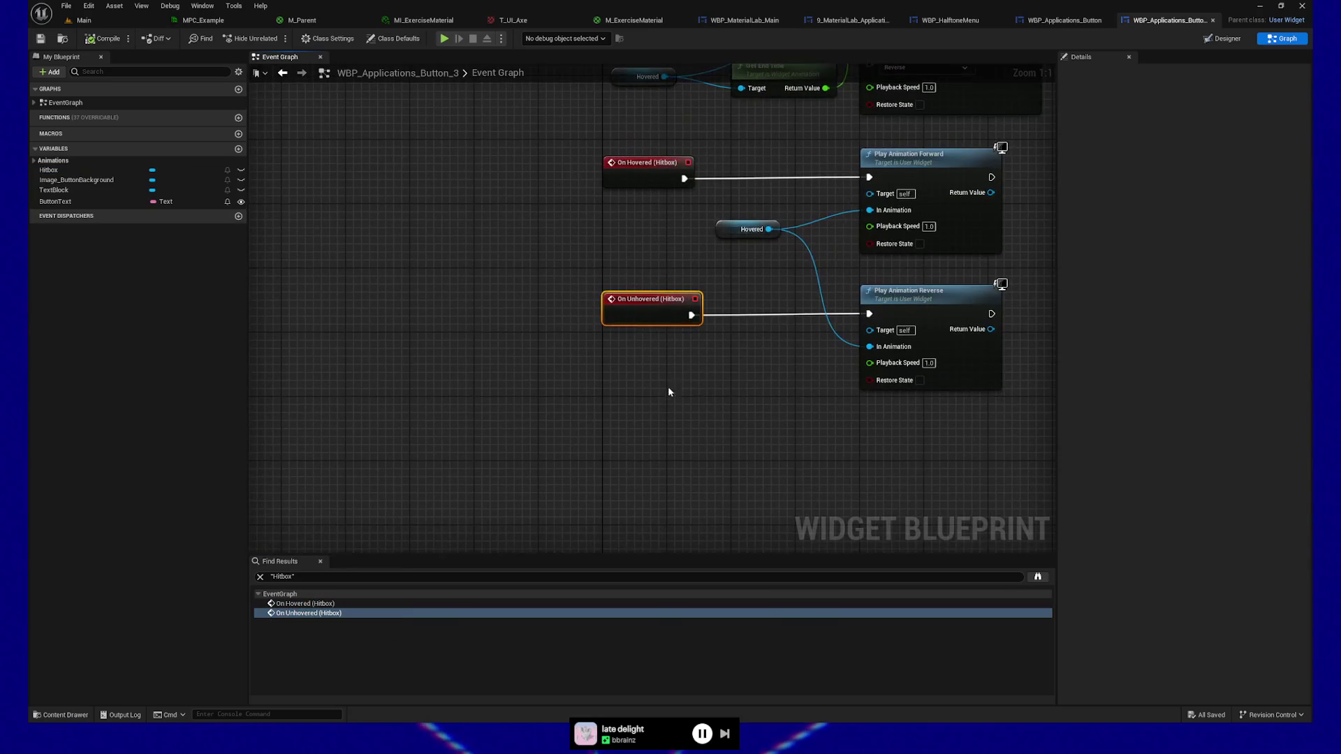
# Select the forward and reverse hover animation nodes, then return to the Designer view.
pyautogui.moveTo(668, 389); pyautogui.dragTo(521, 473)
pyautogui.moveTo(668, 209); pyautogui.dragTo(882, 454)
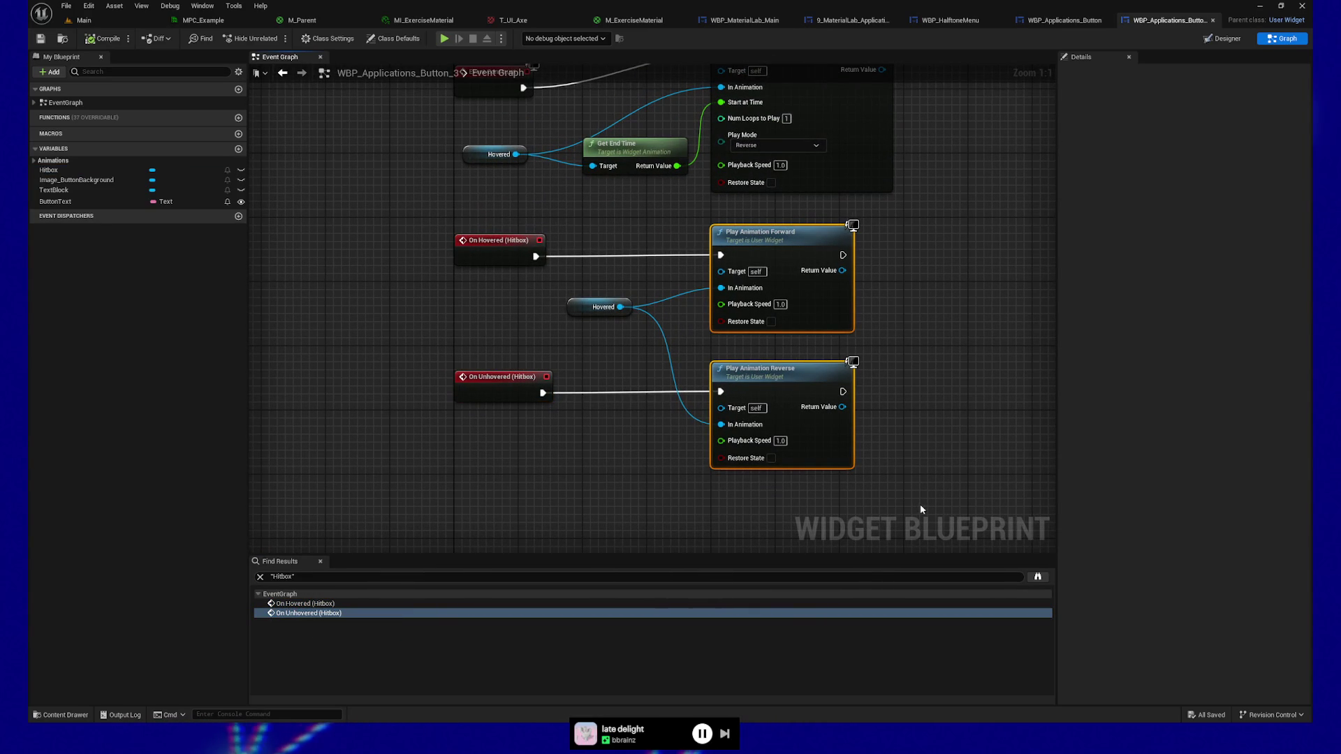
pyautogui.click(1221, 39)
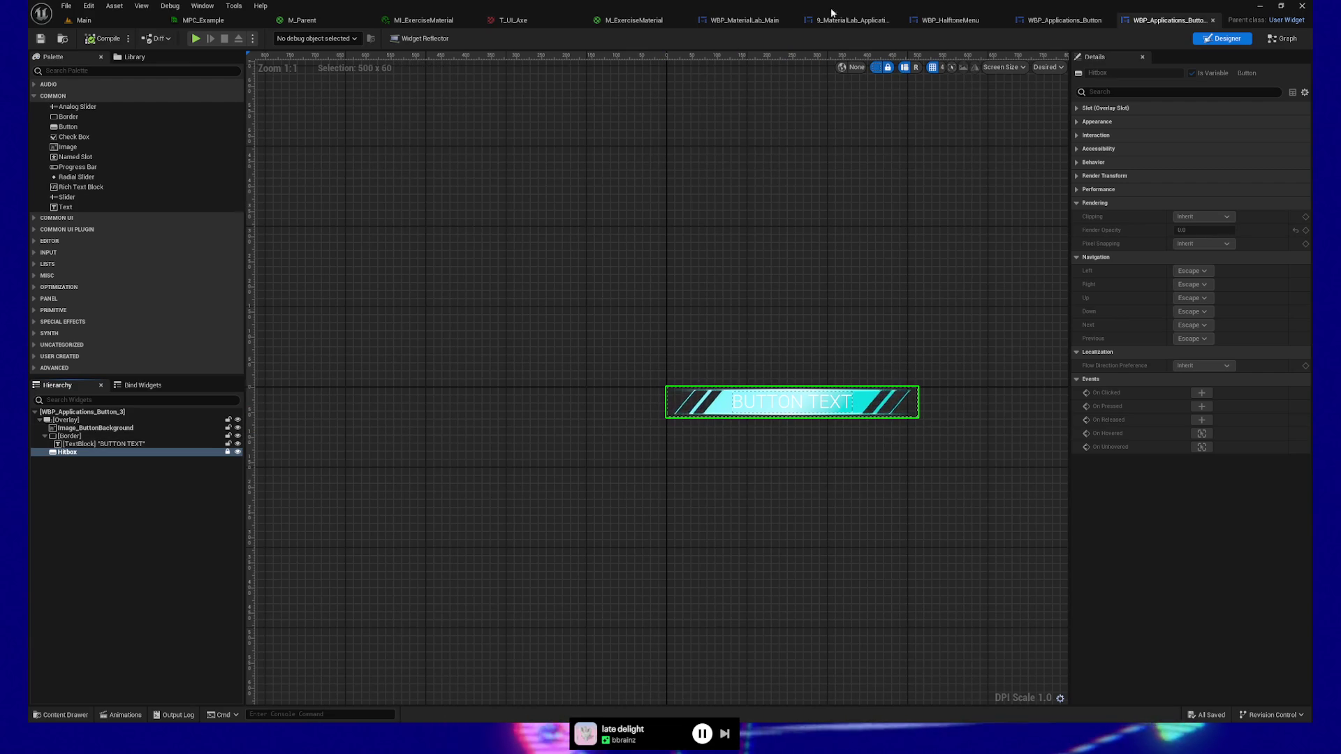
pyautogui.click(197, 39)
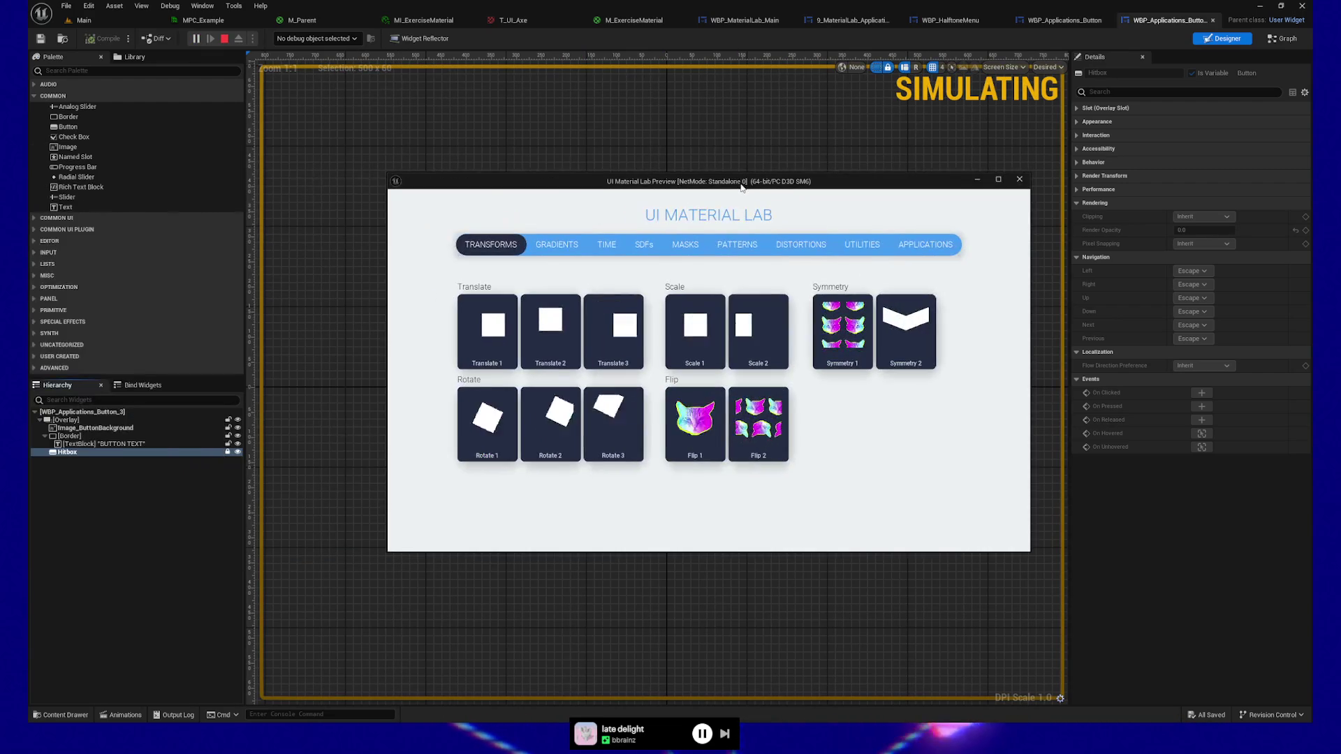
pyautogui.click(925, 244)
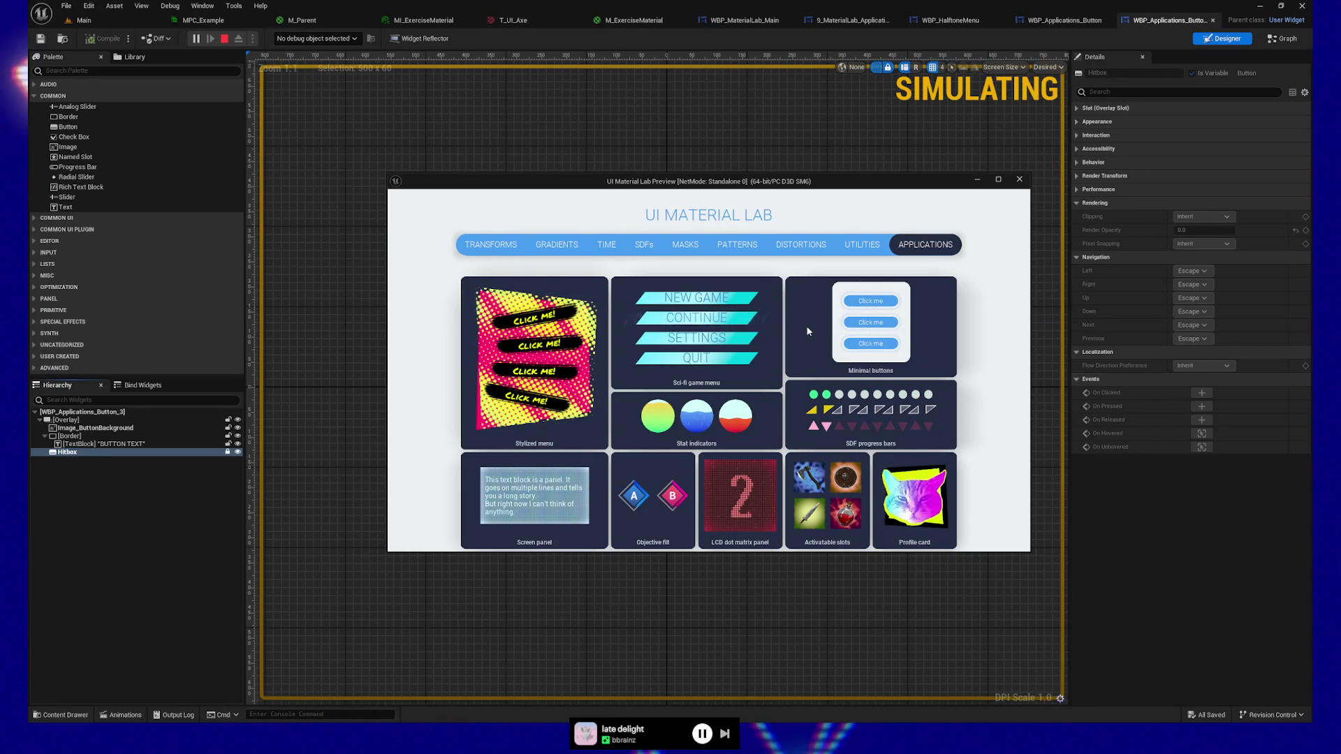
pyautogui.click(1020, 179)
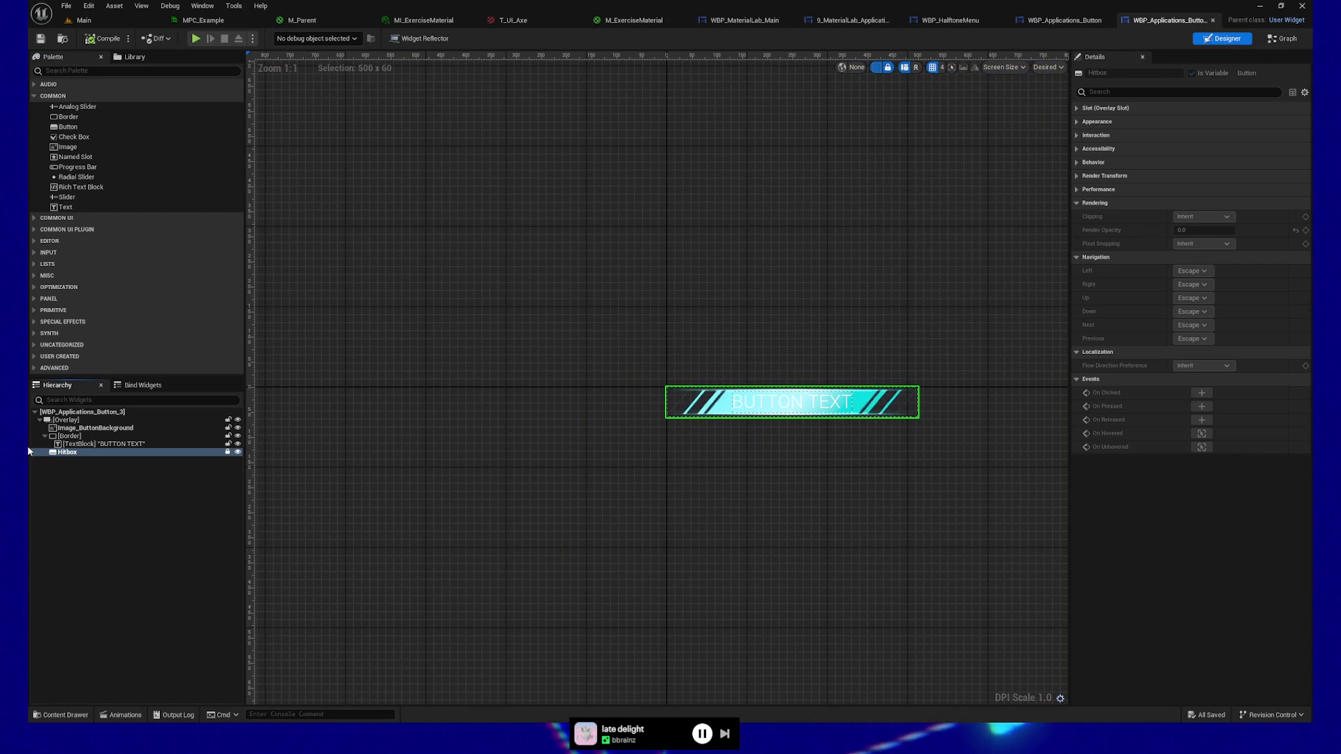
pyautogui.click(81, 437)
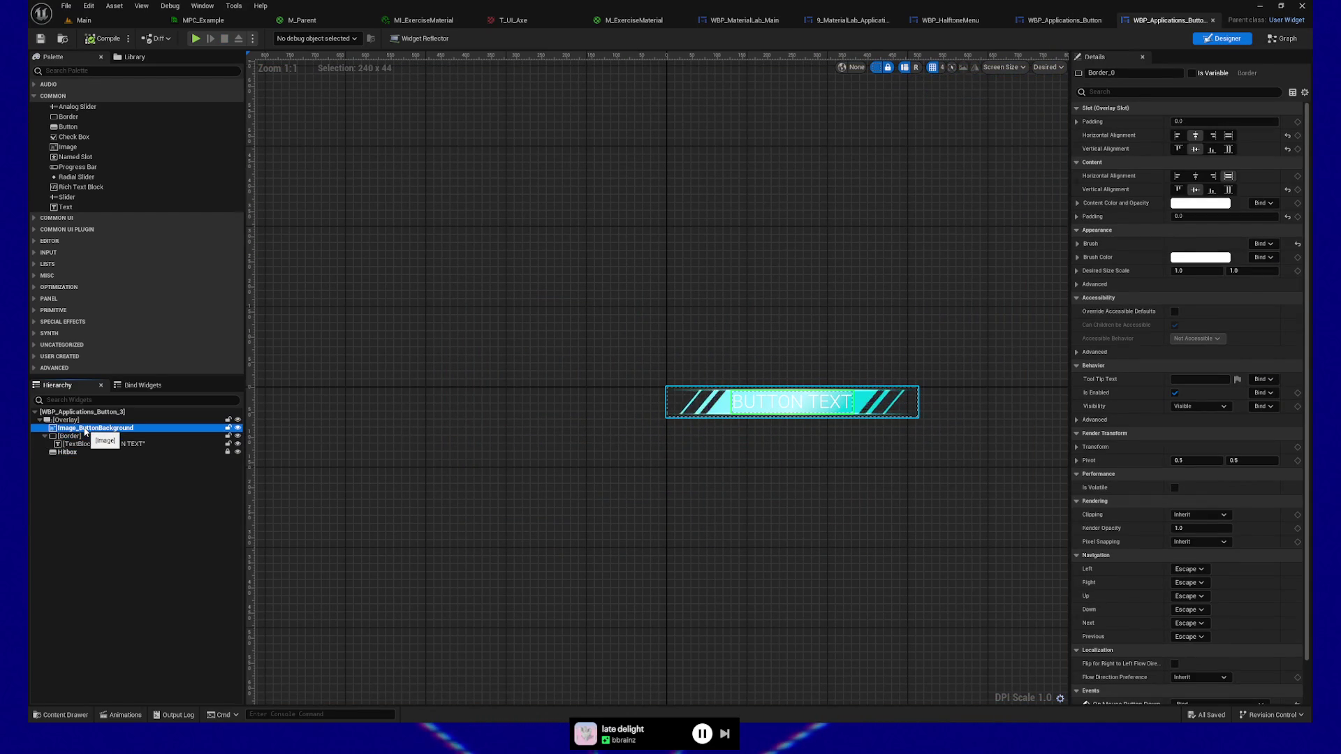
pyautogui.click(85, 429)
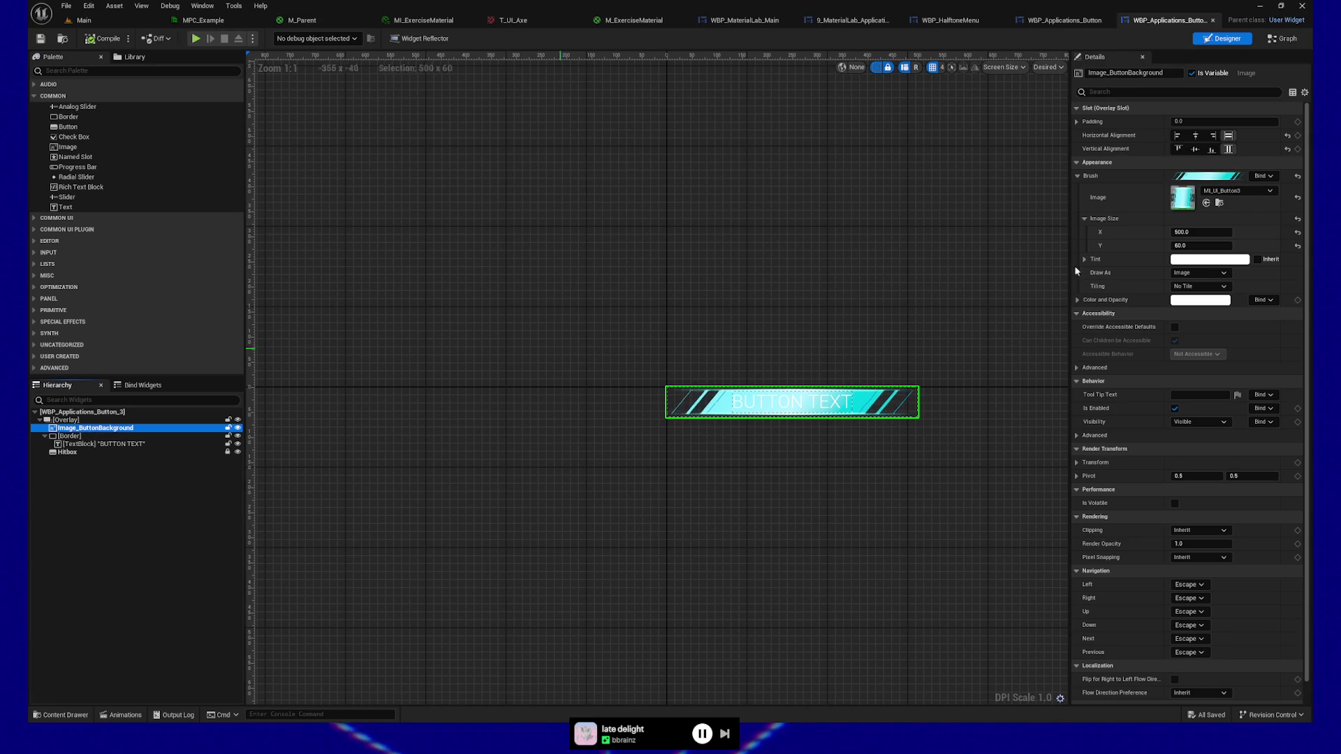
pyautogui.click(60, 437)
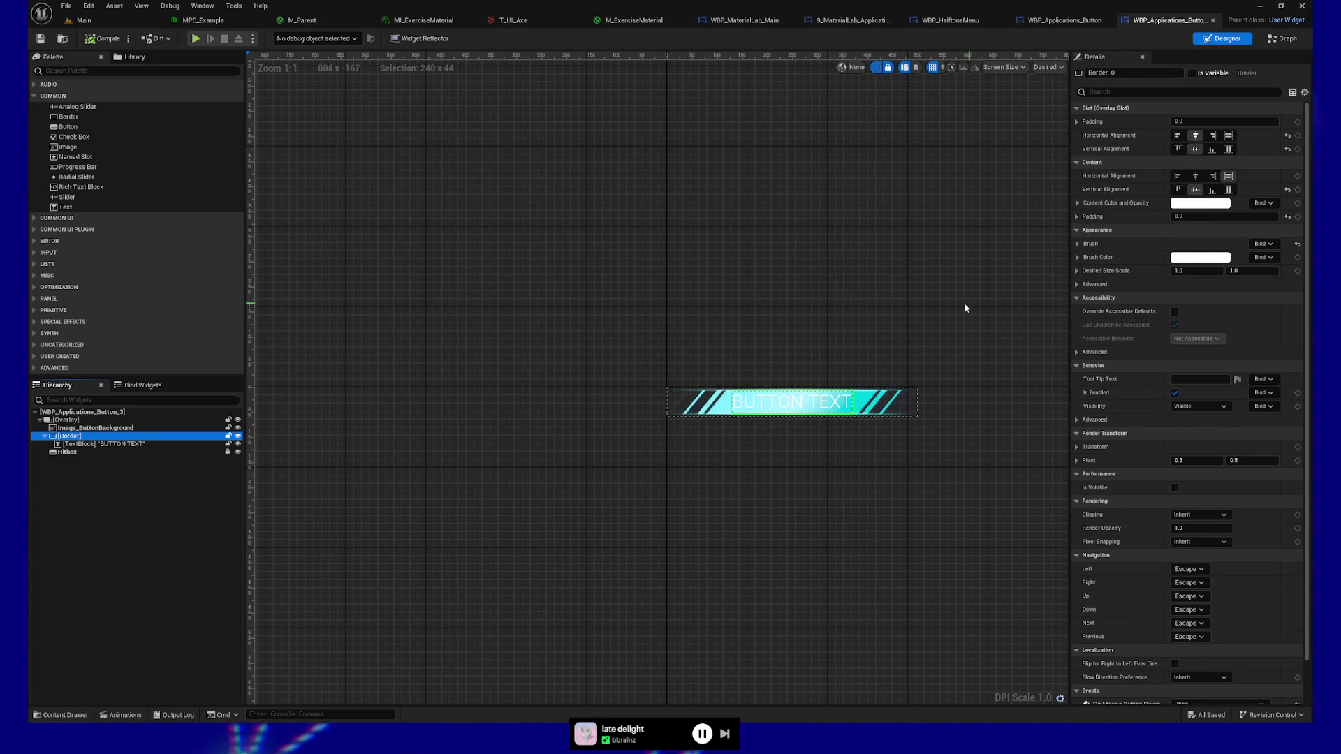
pyautogui.click(238, 437)
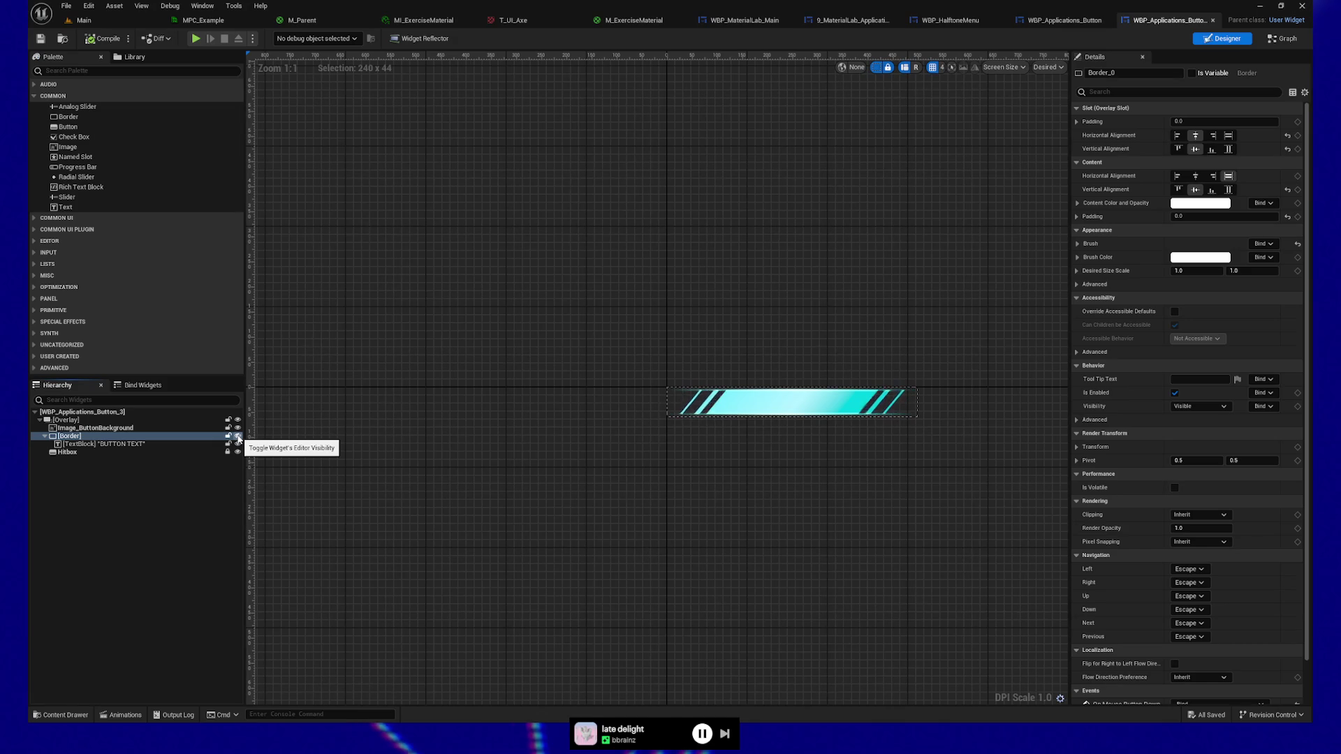
pyautogui.click(238, 438)
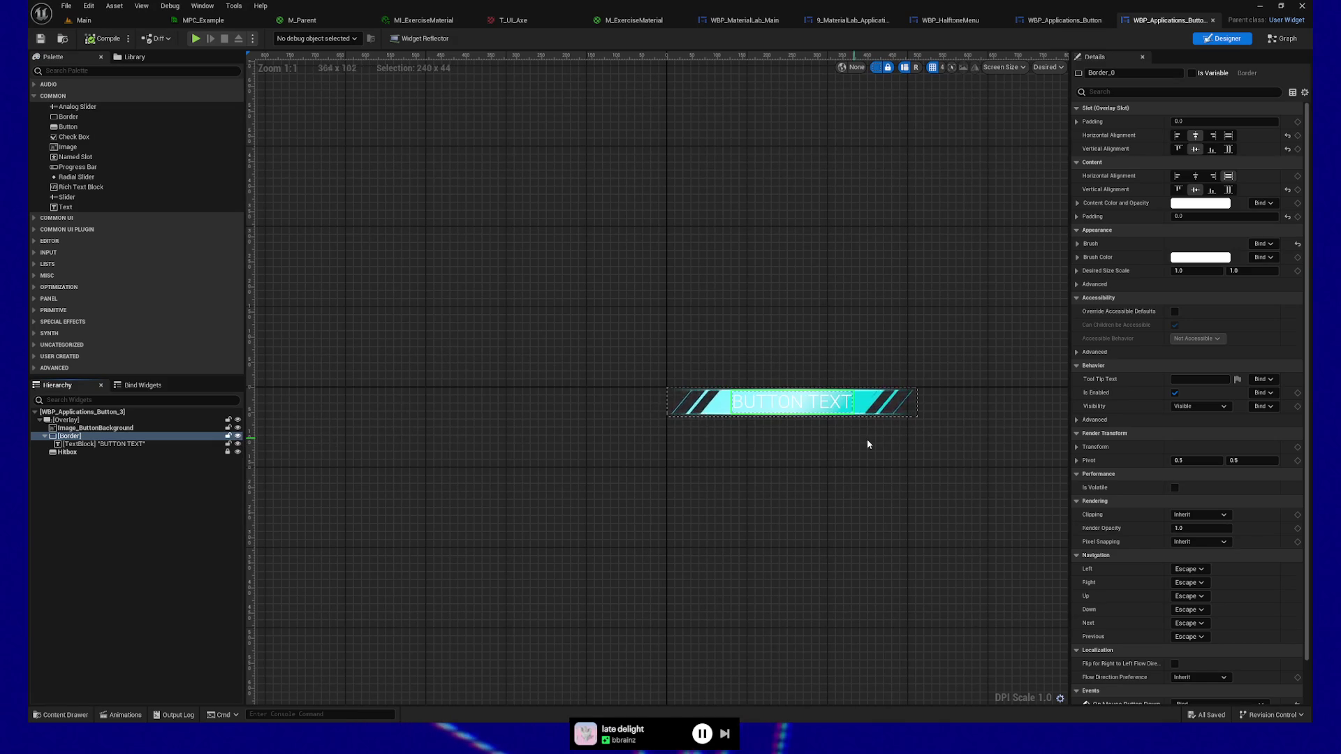
pyautogui.scroll(10, 859, 412)
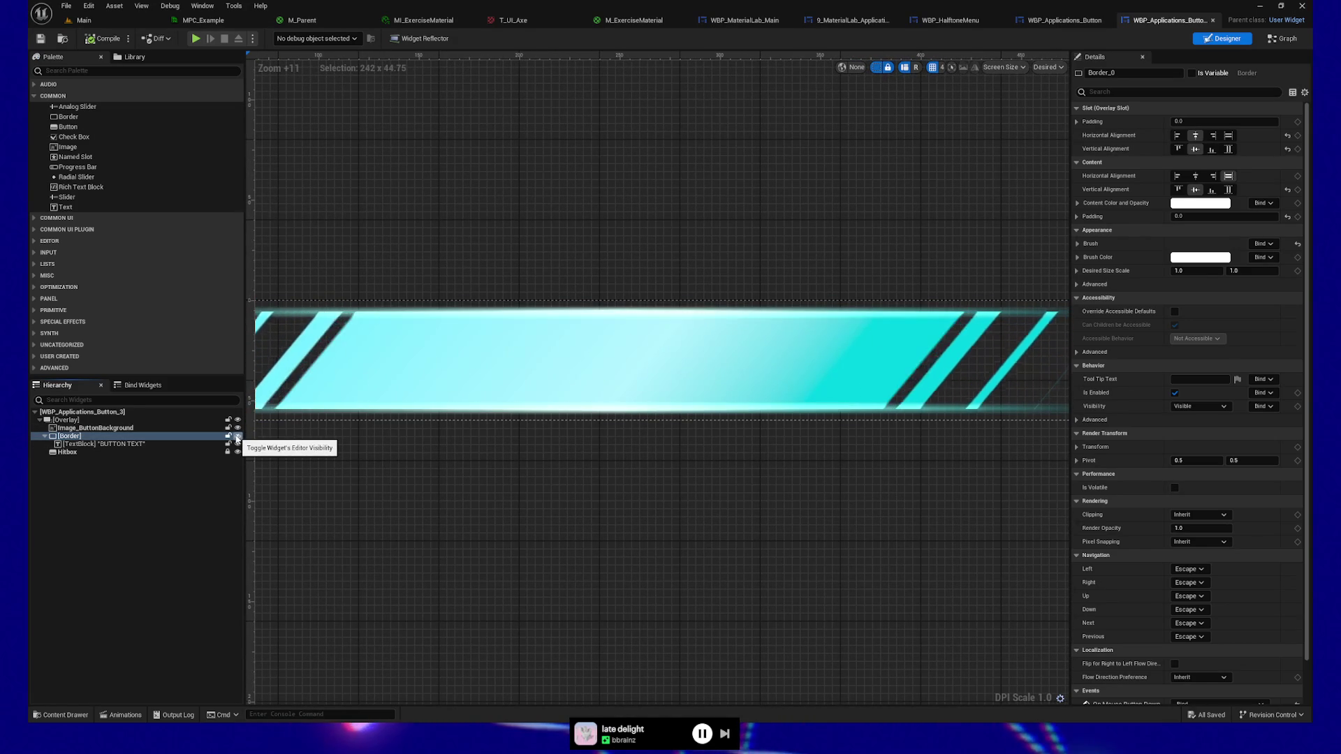
pyautogui.click(238, 437)
pyautogui.click(238, 437)
pyautogui.click(237, 436)
pyautogui.click(238, 437)
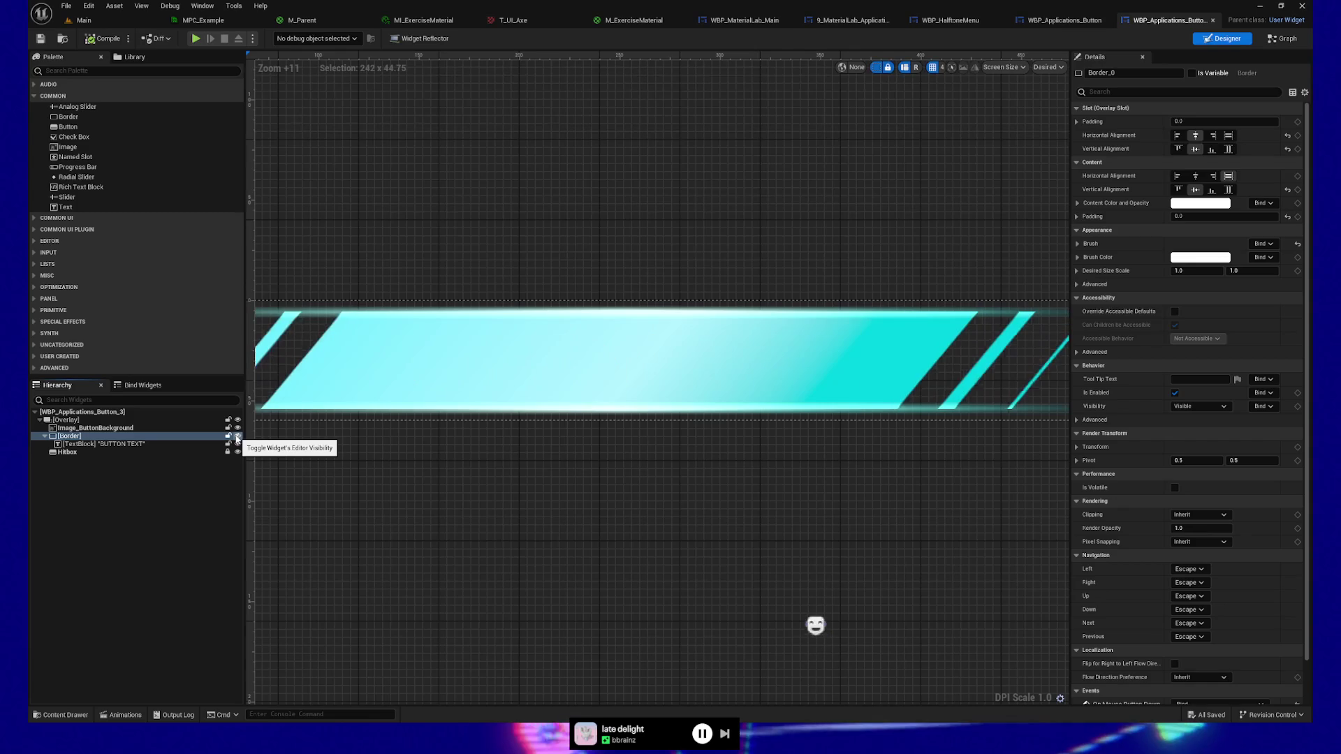
pyautogui.click(237, 437)
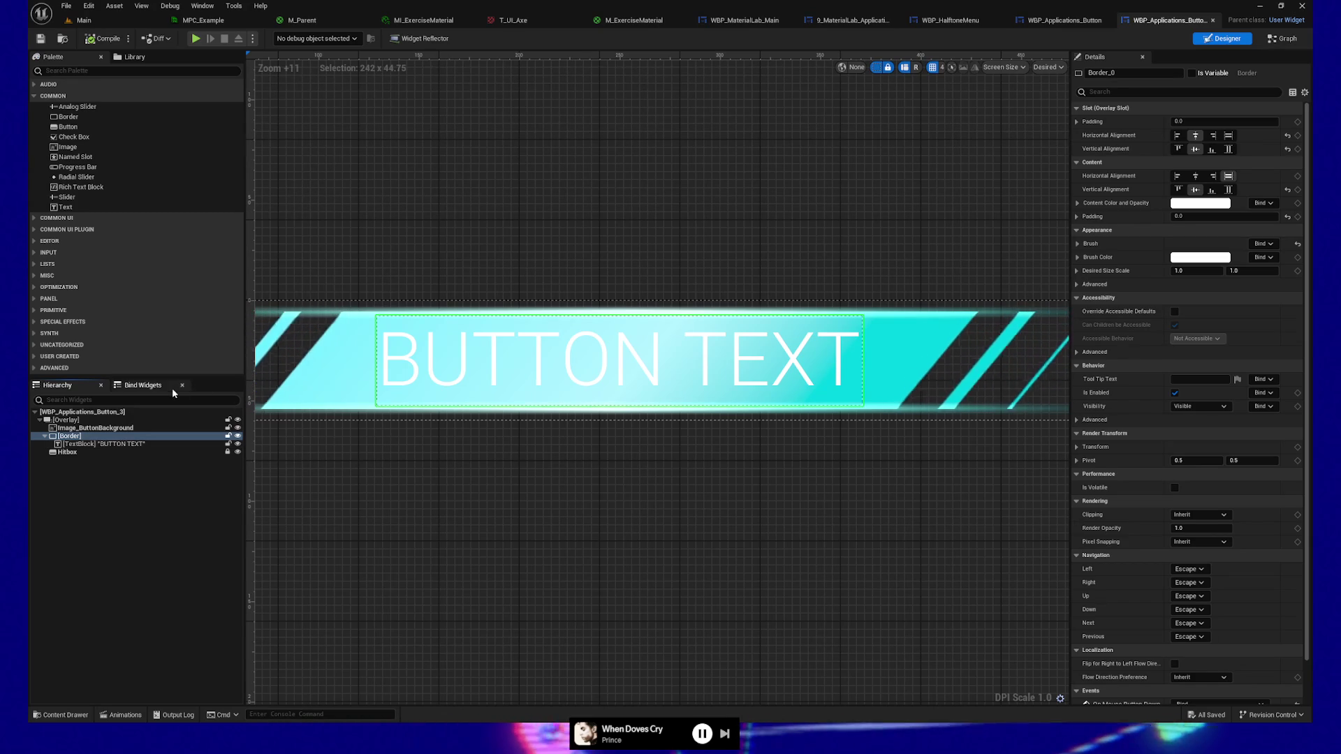
pyautogui.click(66, 420)
pyautogui.click(86, 428)
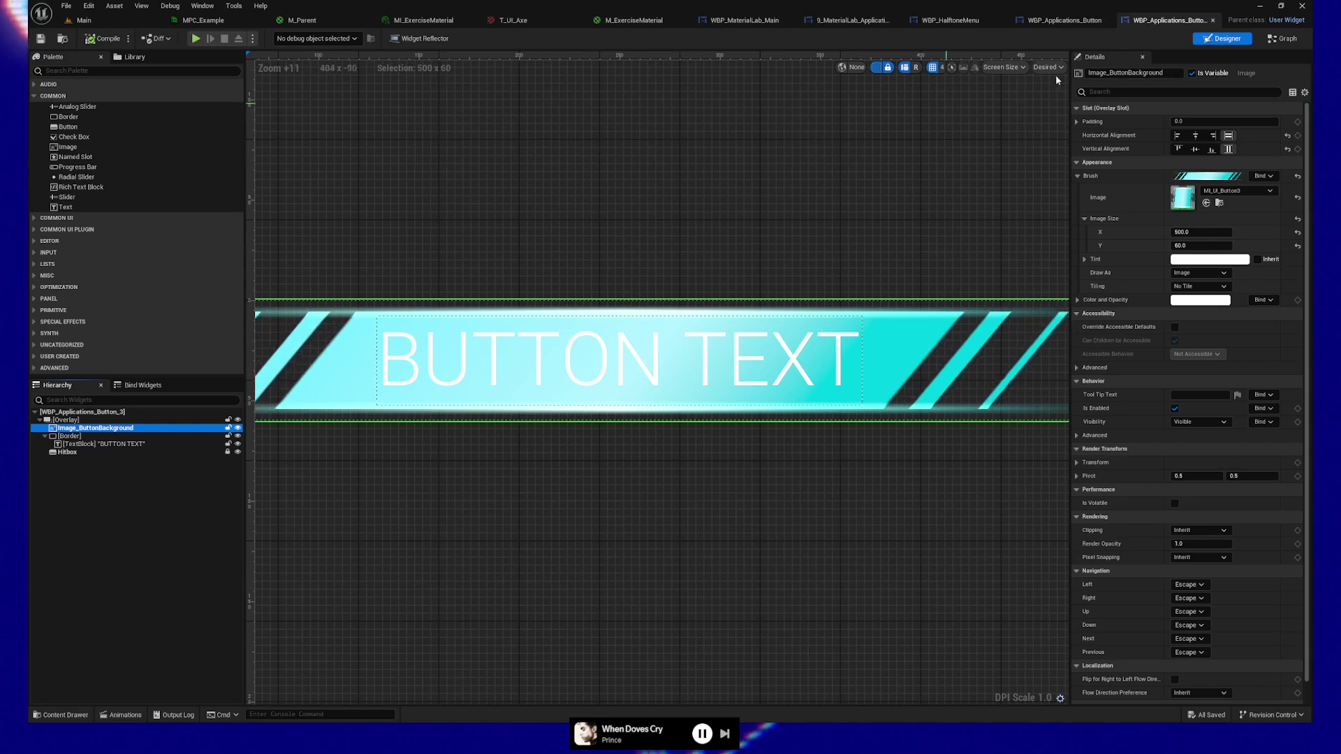
pyautogui.click(1282, 39)
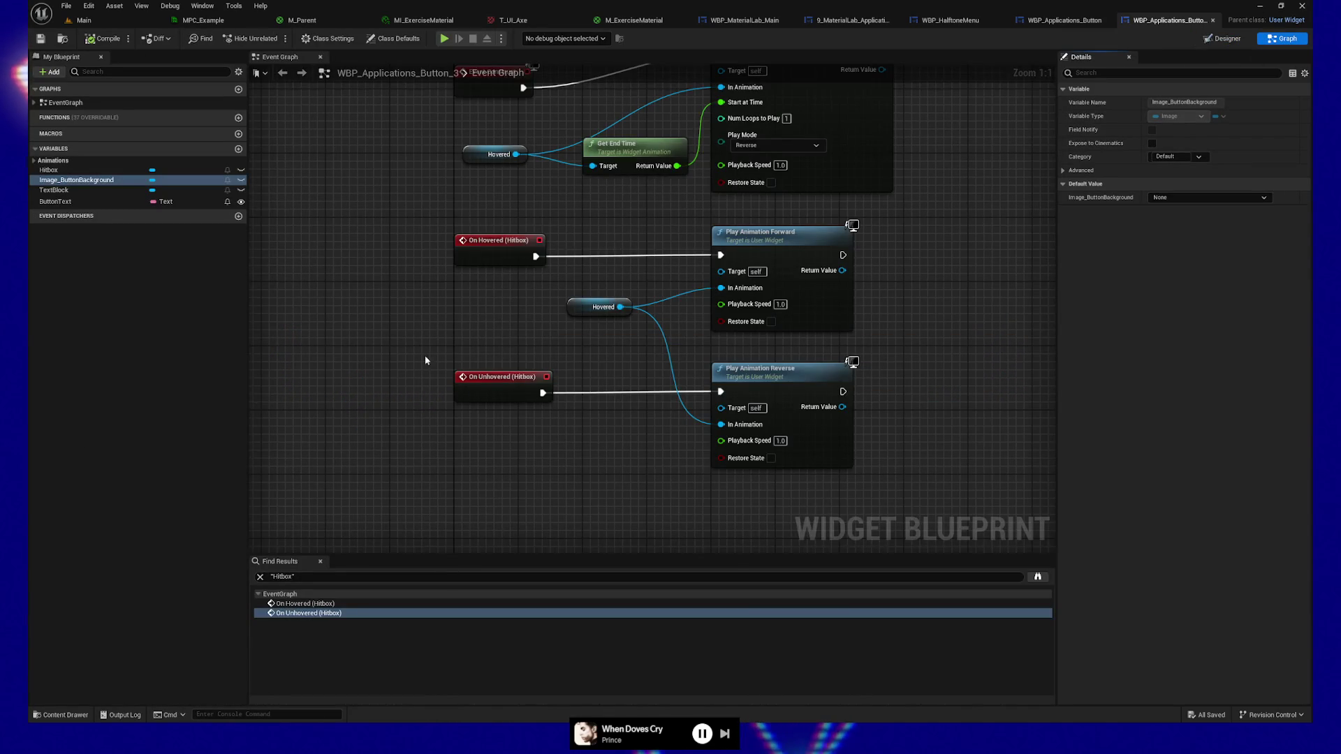
pyautogui.moveTo(426, 361)
pyautogui.mouseDown()
pyautogui.moveTo(389, 428)
pyautogui.moveTo(383, 309)
pyautogui.moveTo(382, 450)
pyautogui.moveTo(351, 386)
pyautogui.mouseUp()
pyautogui.click(482, 470)
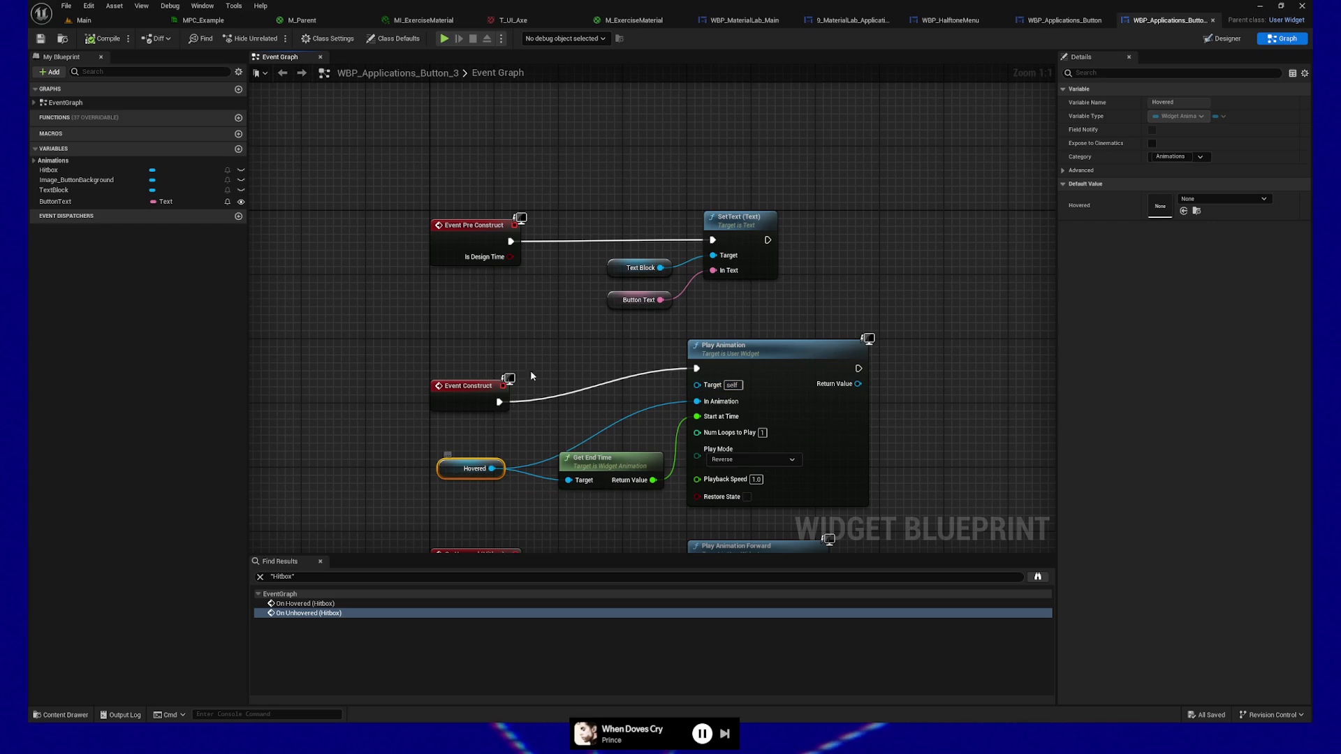
pyautogui.moveTo(538, 353); pyautogui.dragTo(516, 293)
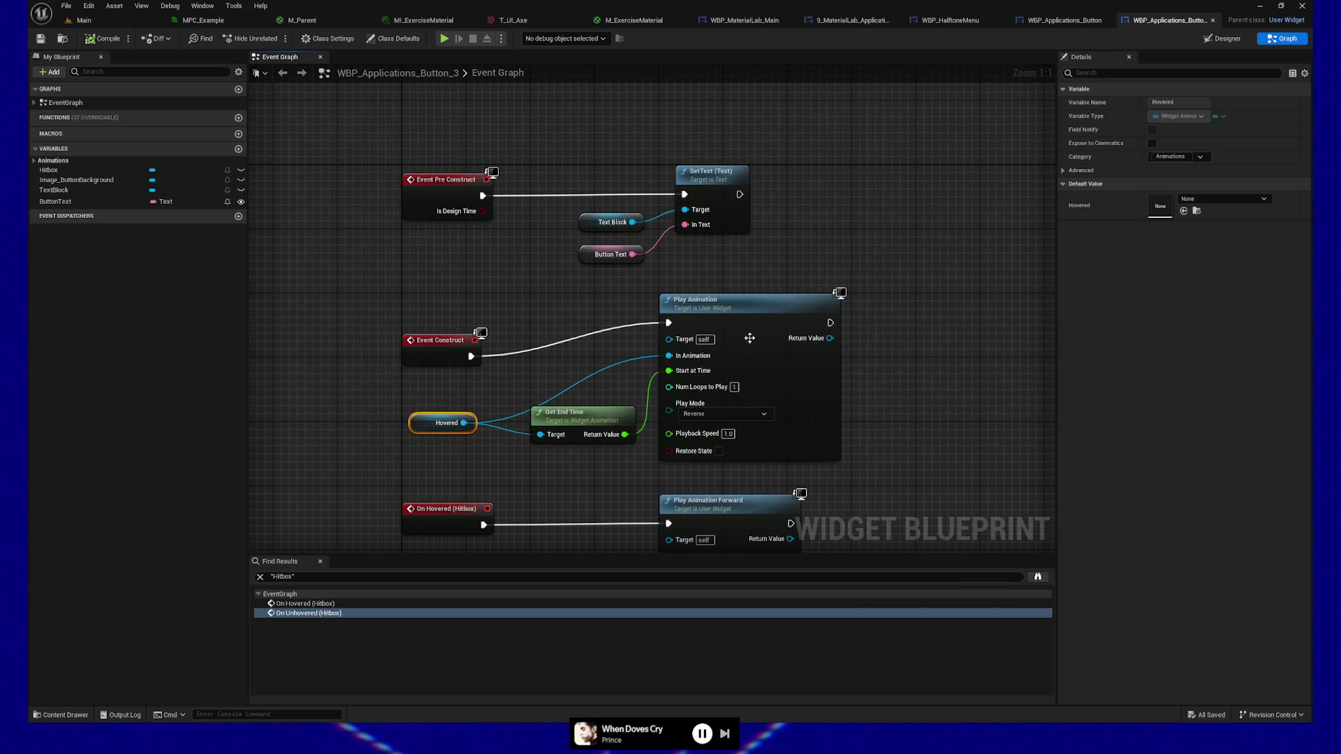
pyautogui.click(738, 308)
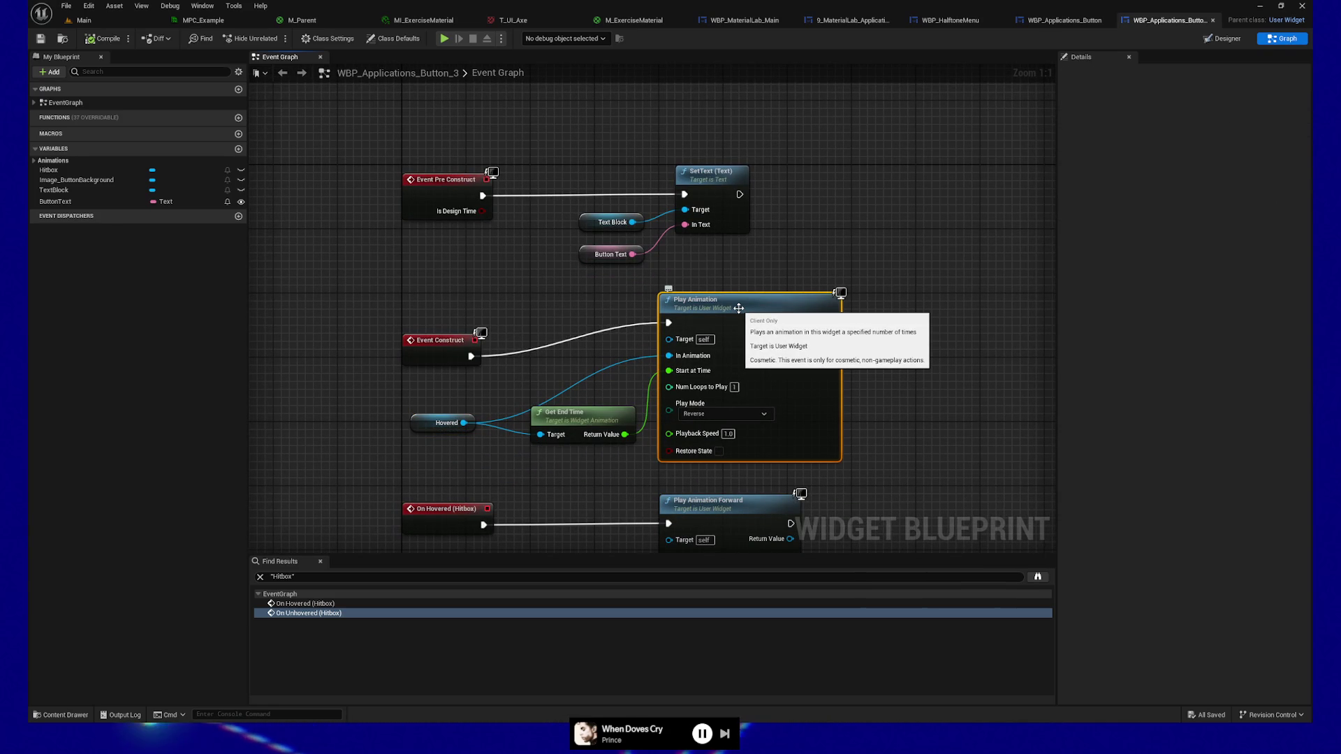
pyautogui.moveTo(937, 395); pyautogui.dragTo(932, 373)
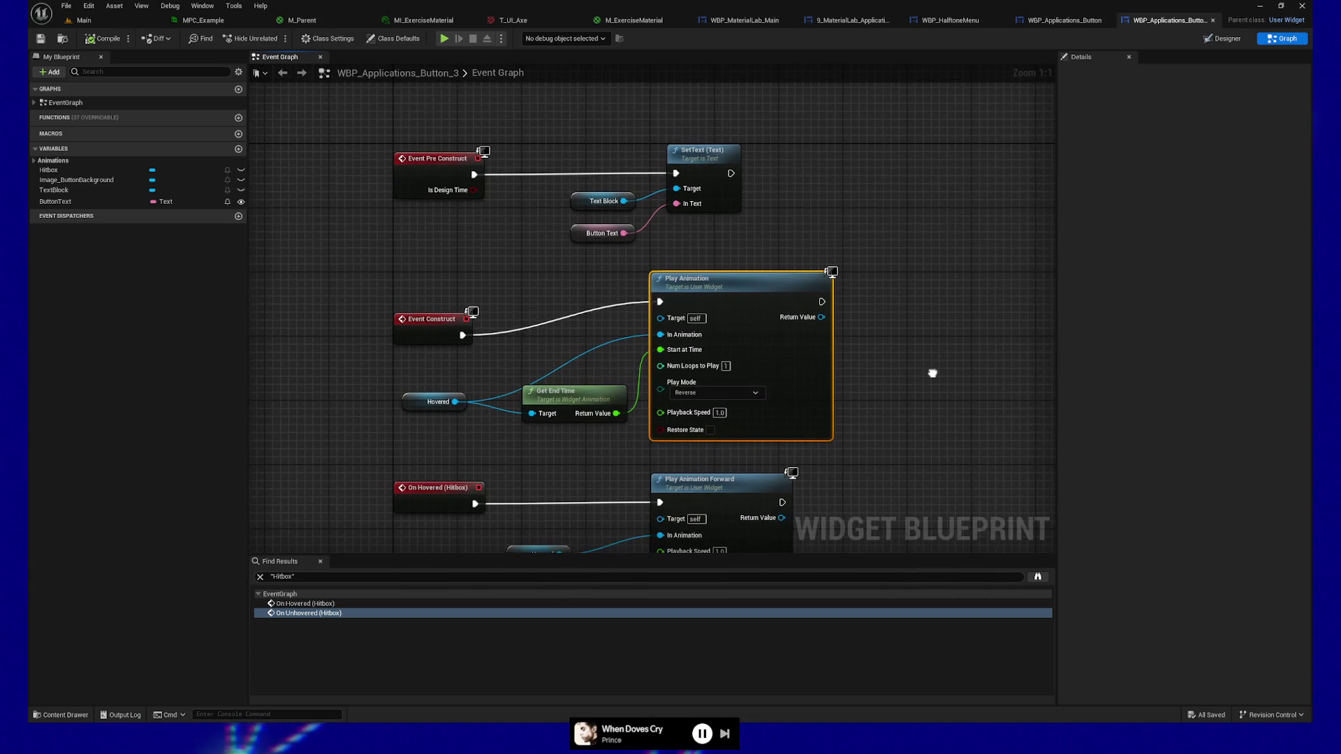
pyautogui.click(1222, 38)
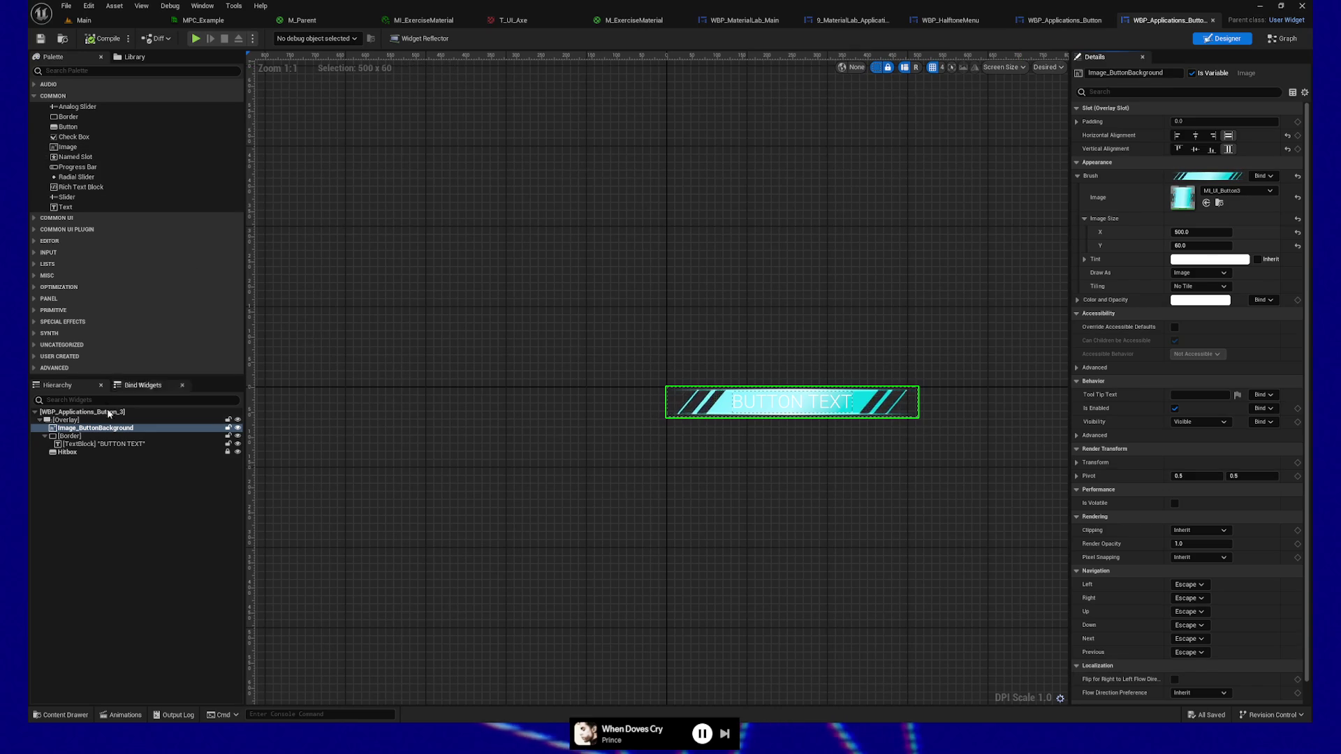
# Select Image_ButtonBackground and open the Animations panel from the Window menu.
pyautogui.click(158, 428)
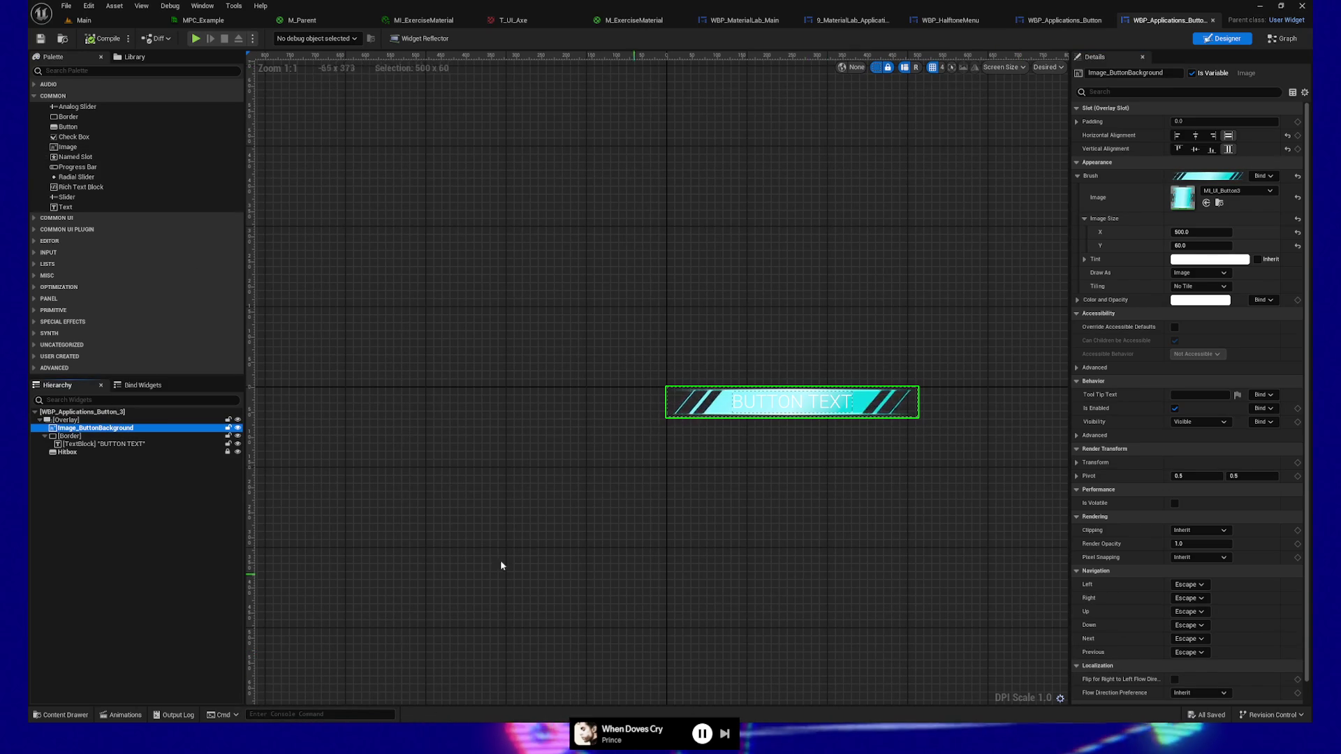
pyautogui.click(203, 6)
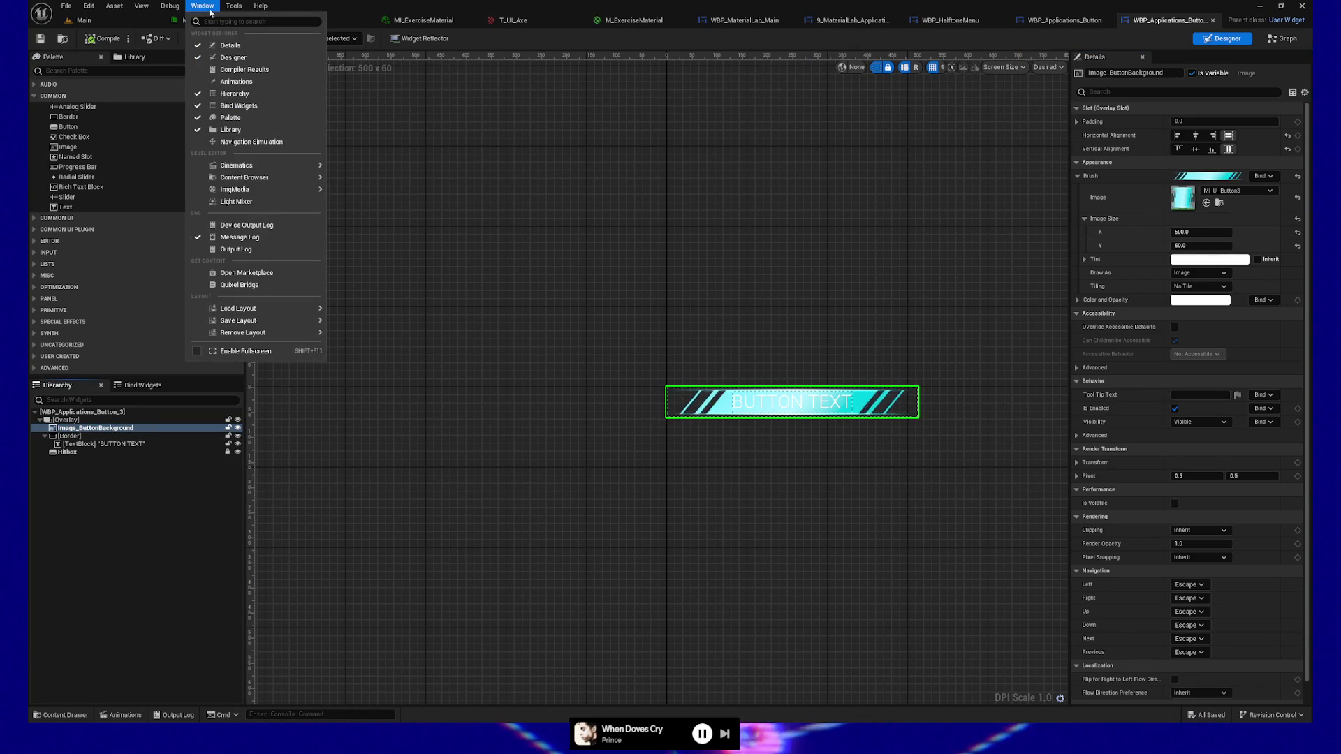
pyautogui.click(237, 81)
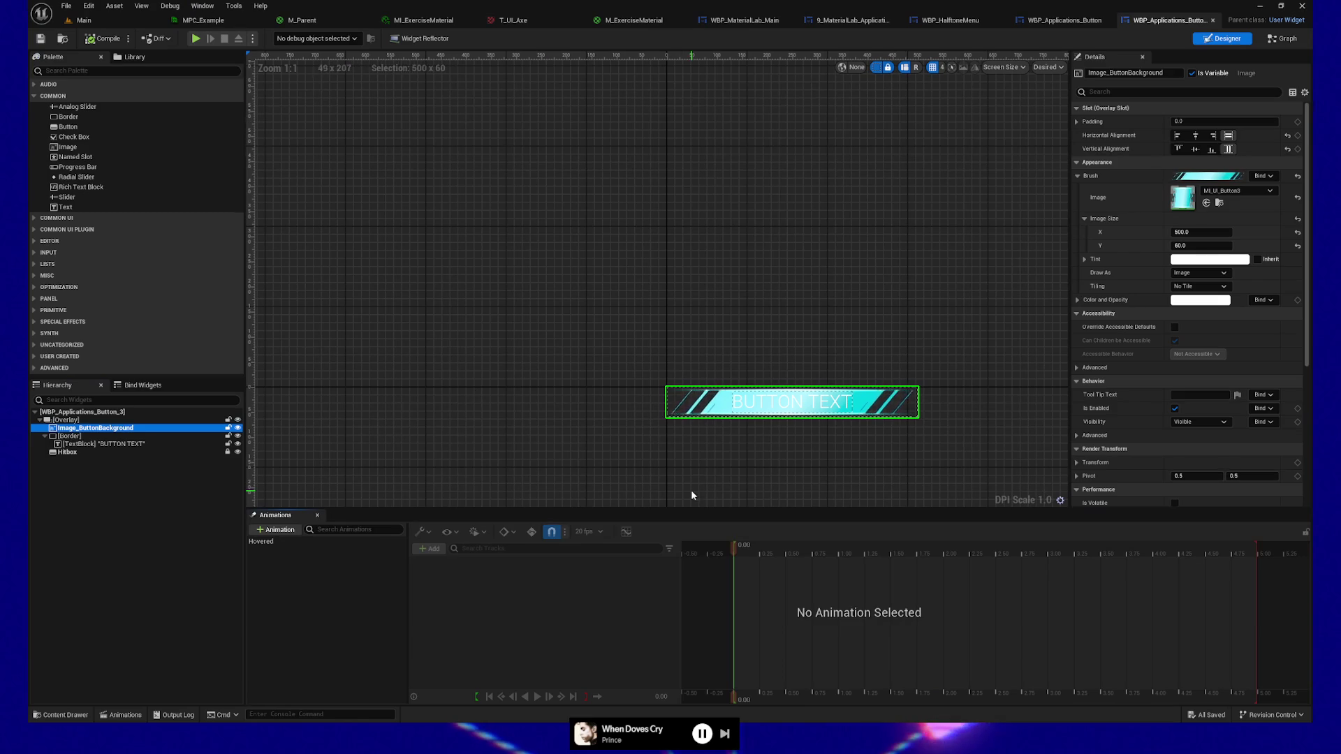
# Reselect the background image and dock the Animations panel in the layout.
pyautogui.click(97, 435)
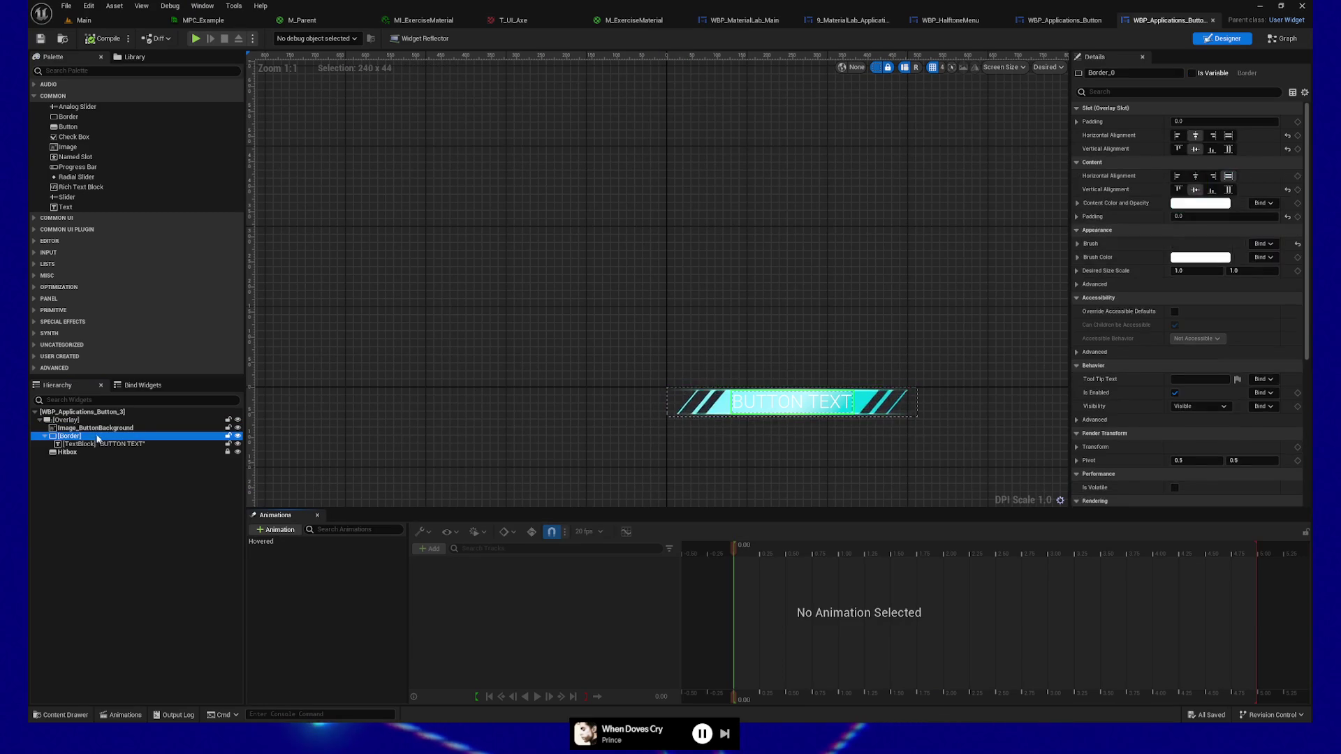
pyautogui.press('Down')
pyautogui.click(98, 428)
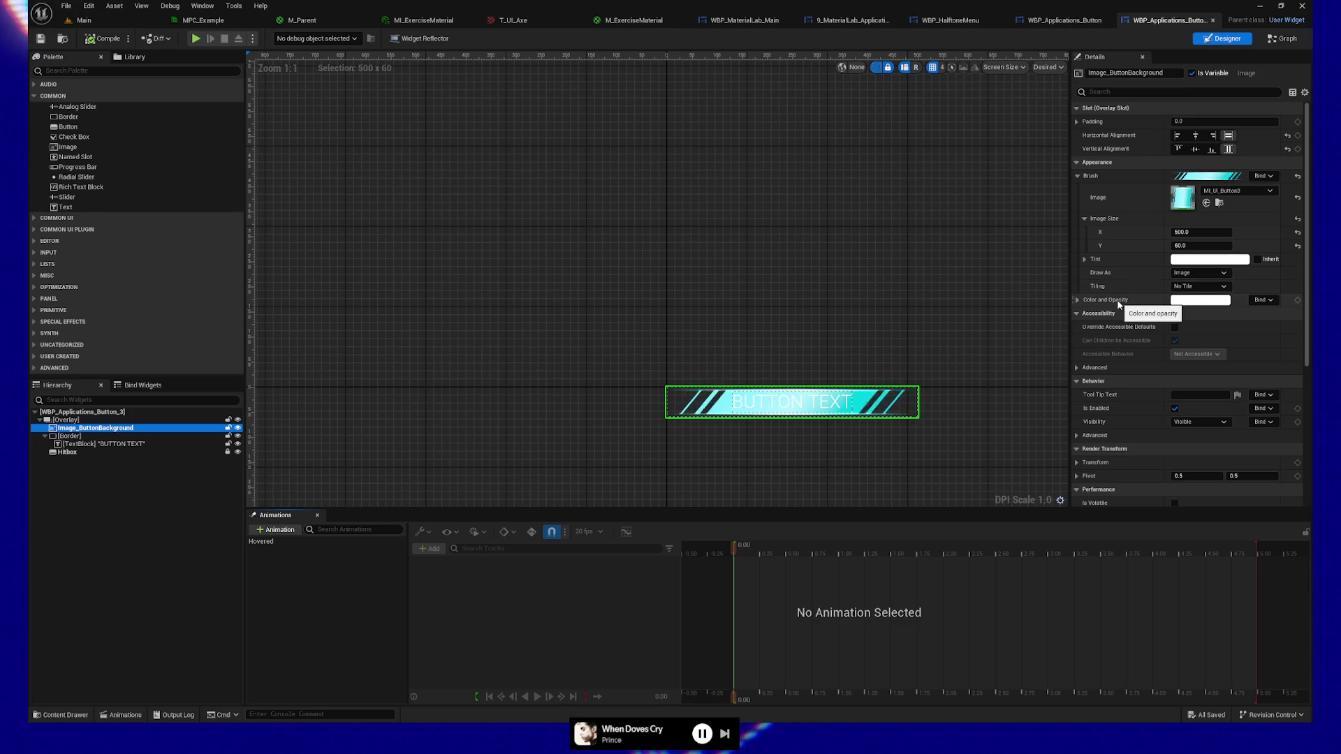
pyautogui.scroll(-3, 1118, 305)
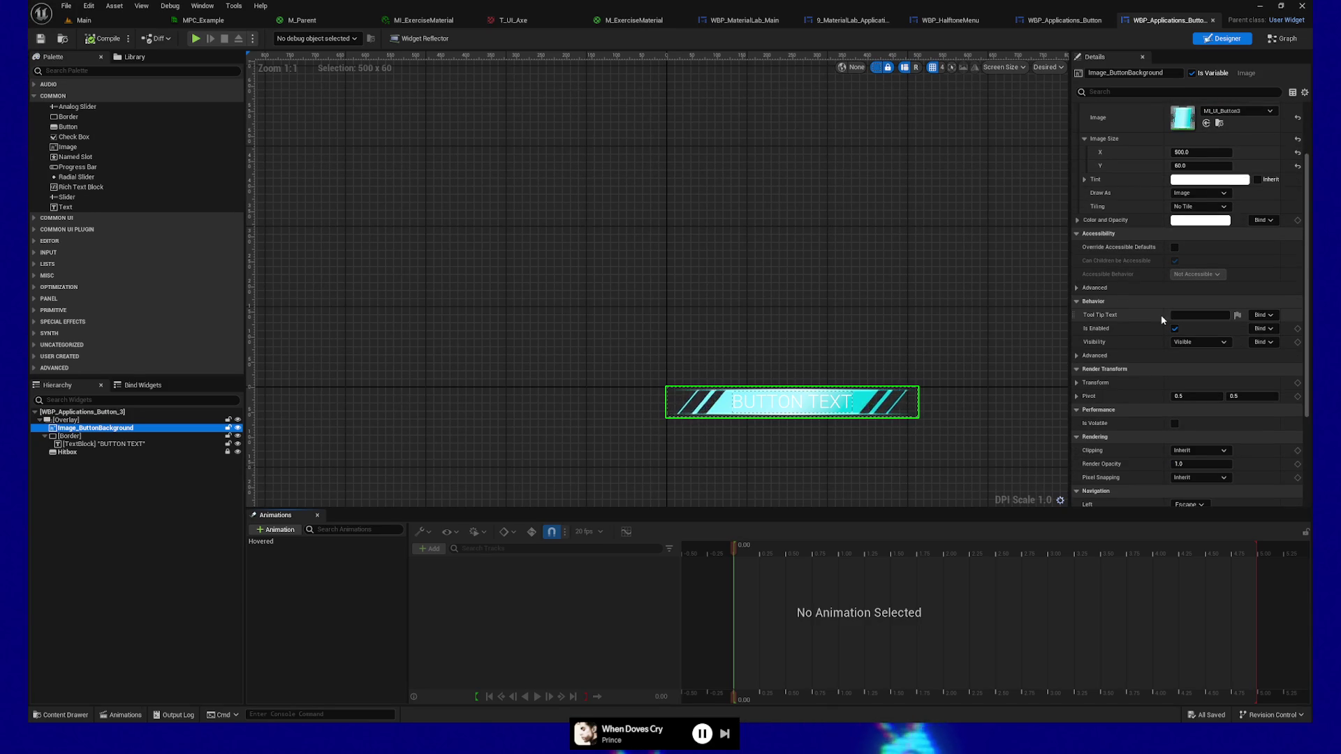
pyautogui.click(122, 715)
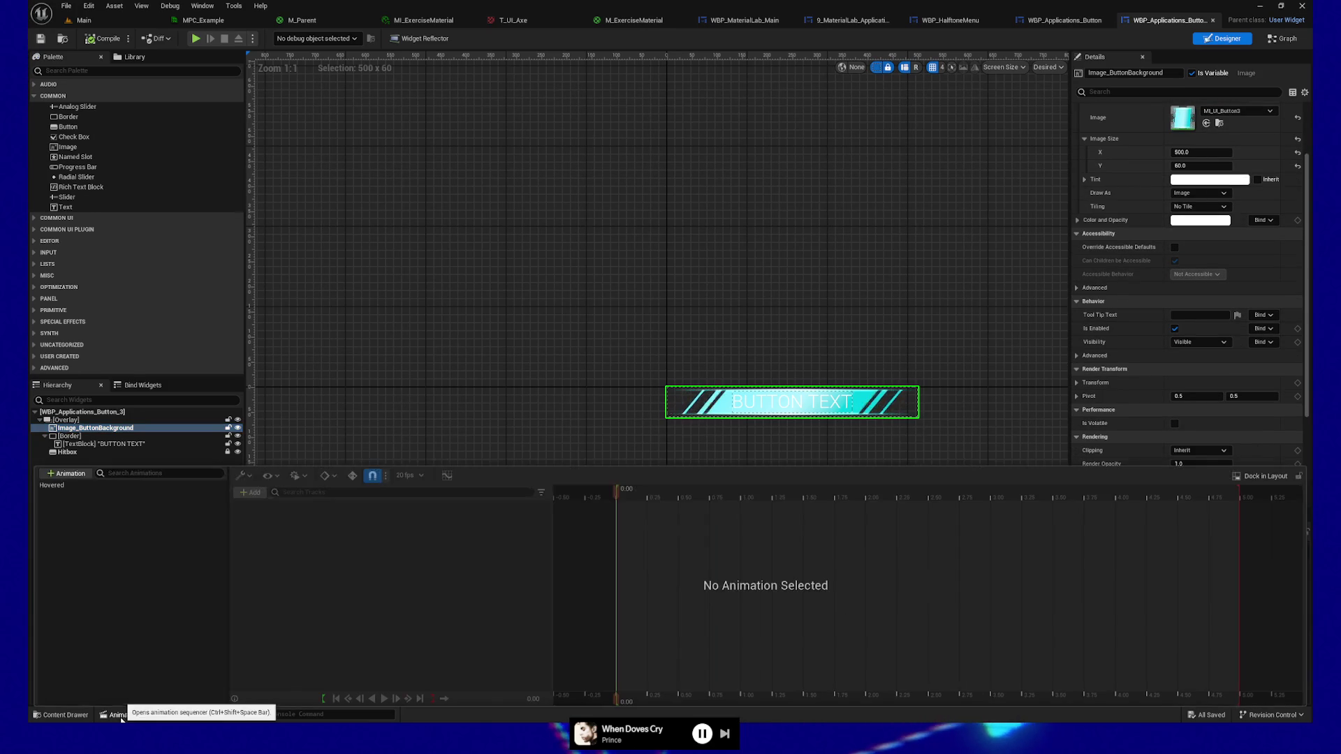
pyautogui.click(122, 716)
pyautogui.click(121, 715)
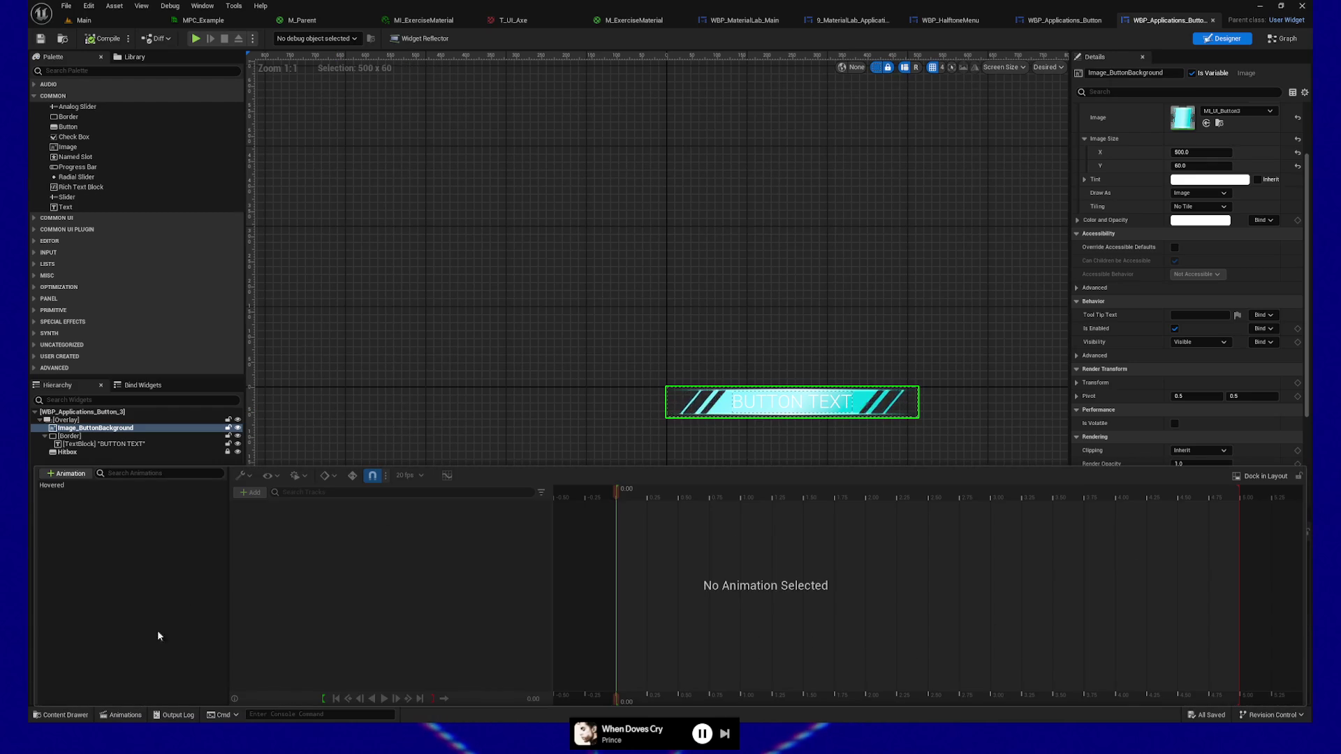
pyautogui.click(123, 717)
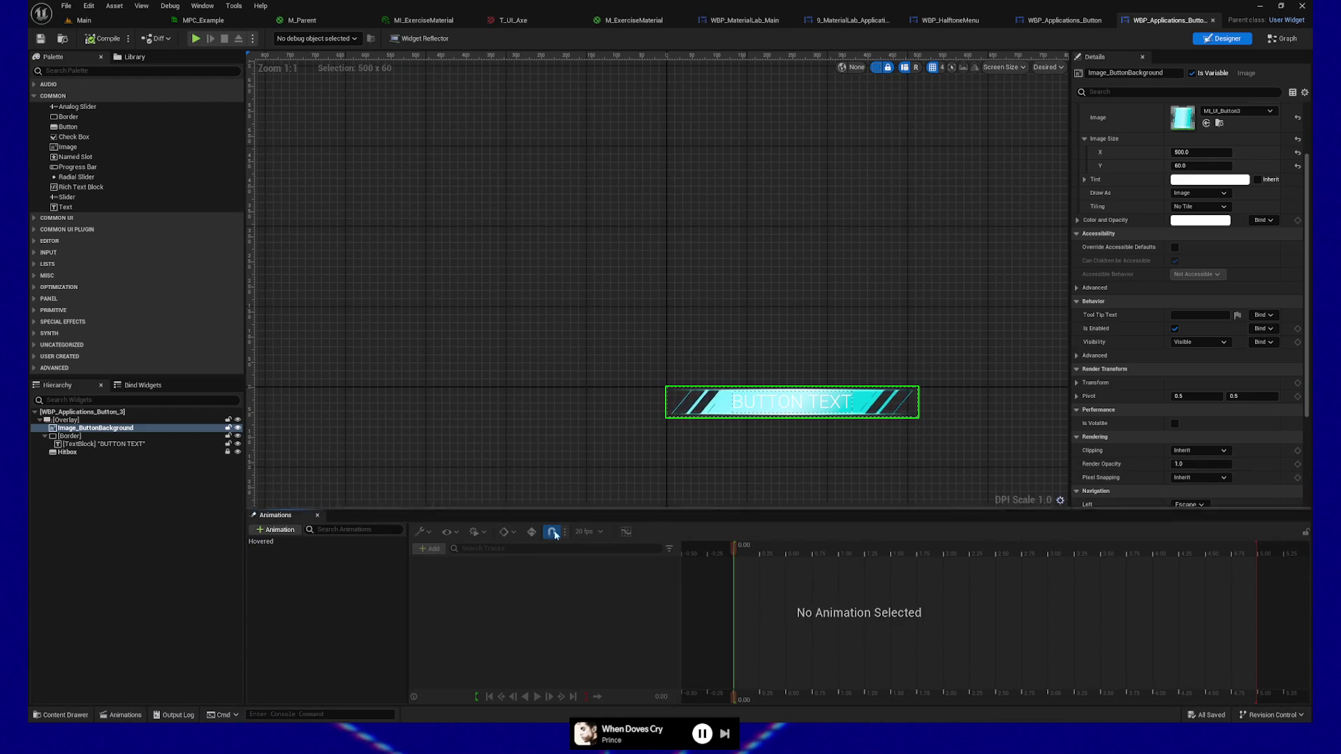
# Open the Hovered animation, enlarge the panel, play it through, then close the Animations panel.
pyautogui.click(269, 543)
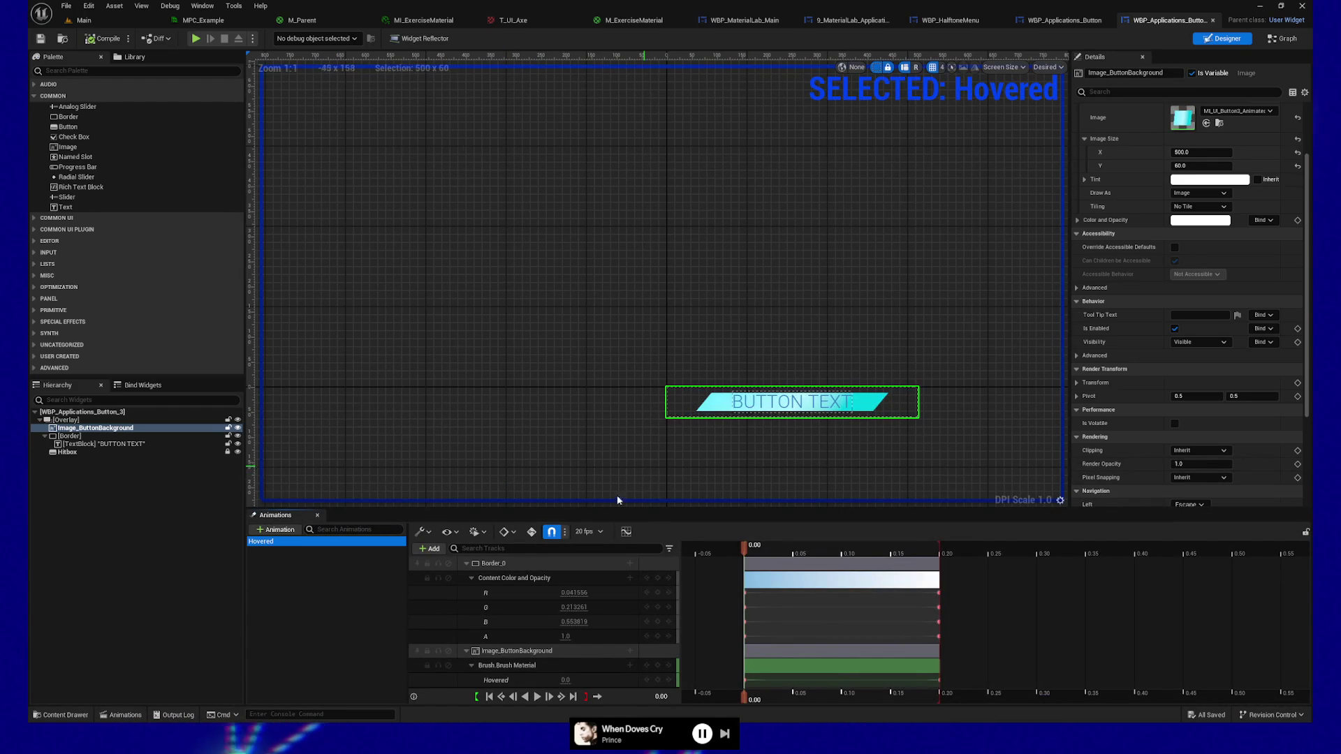
pyautogui.moveTo(602, 509); pyautogui.dragTo(602, 472)
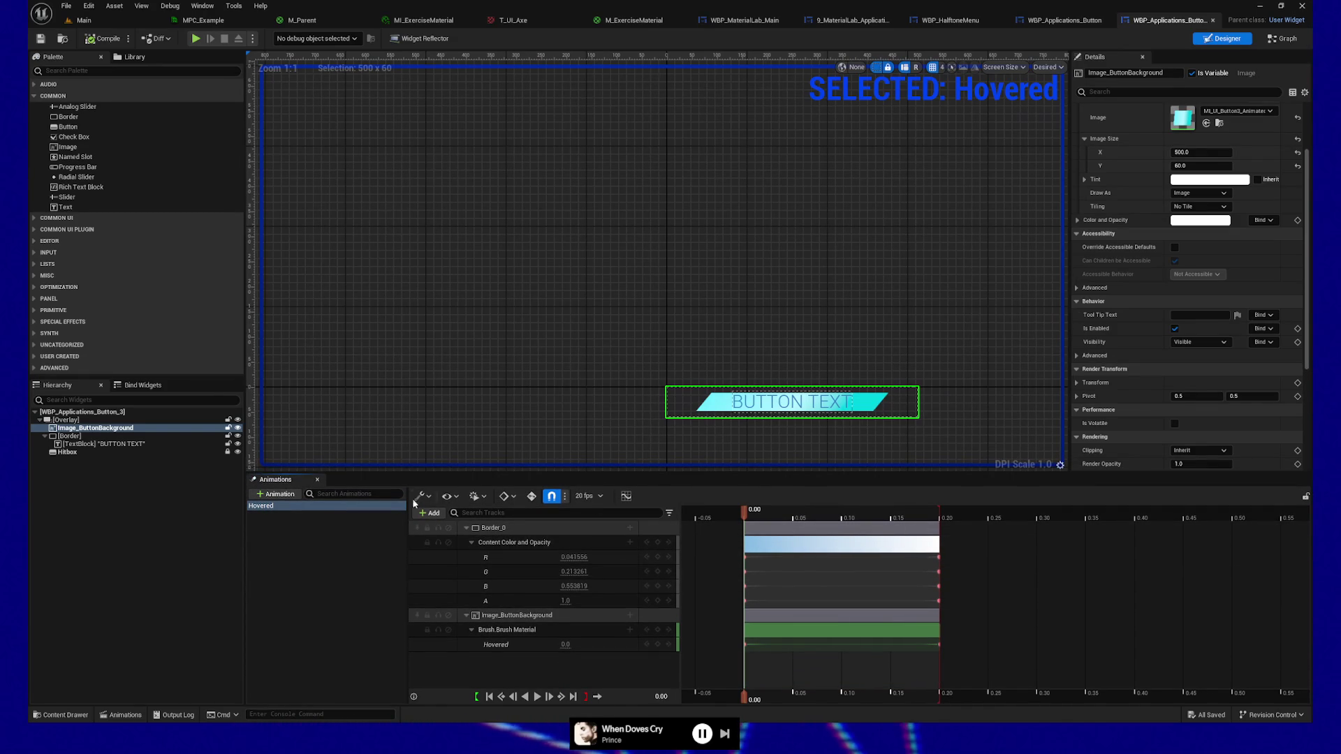
pyautogui.press('space')
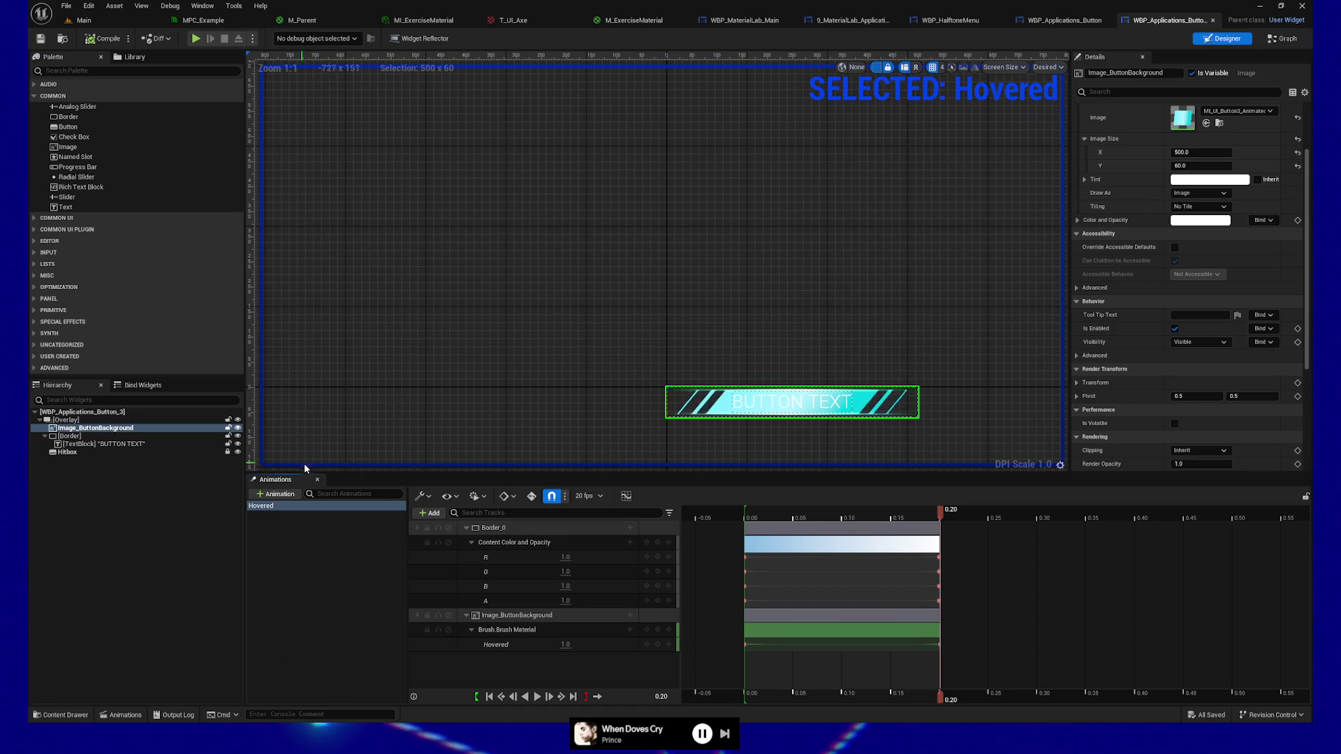
pyautogui.click(318, 480)
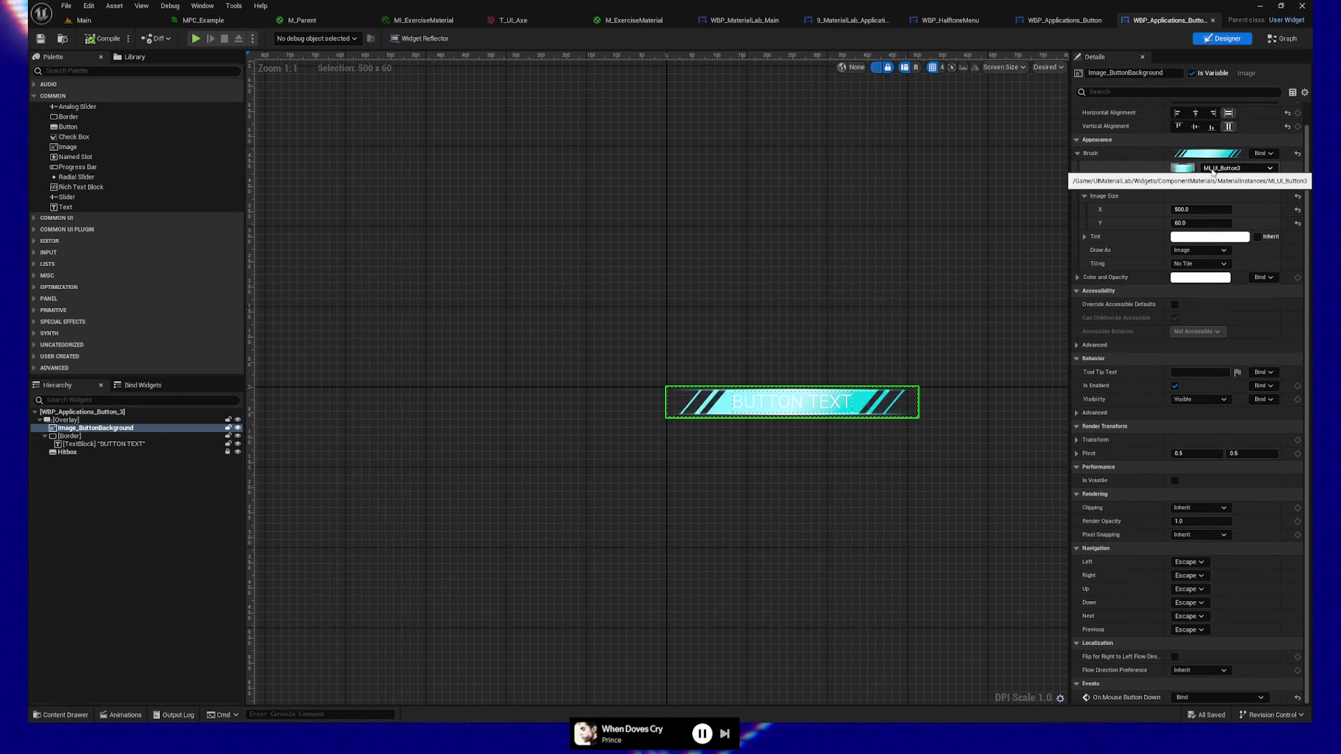
# Browse to the background's MI_UI_Button3 material instance and open it in its editor.
pyautogui.click(1219, 180)
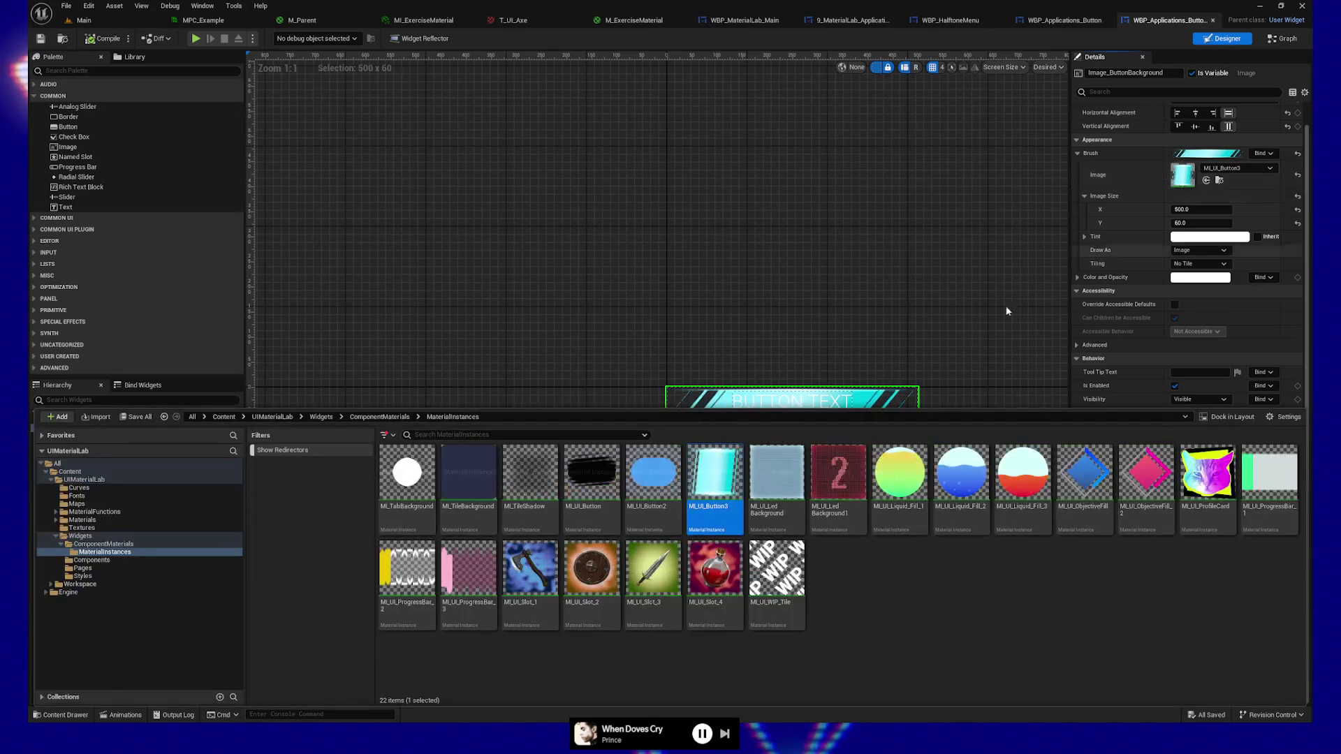
pyautogui.doubleClick(703, 492)
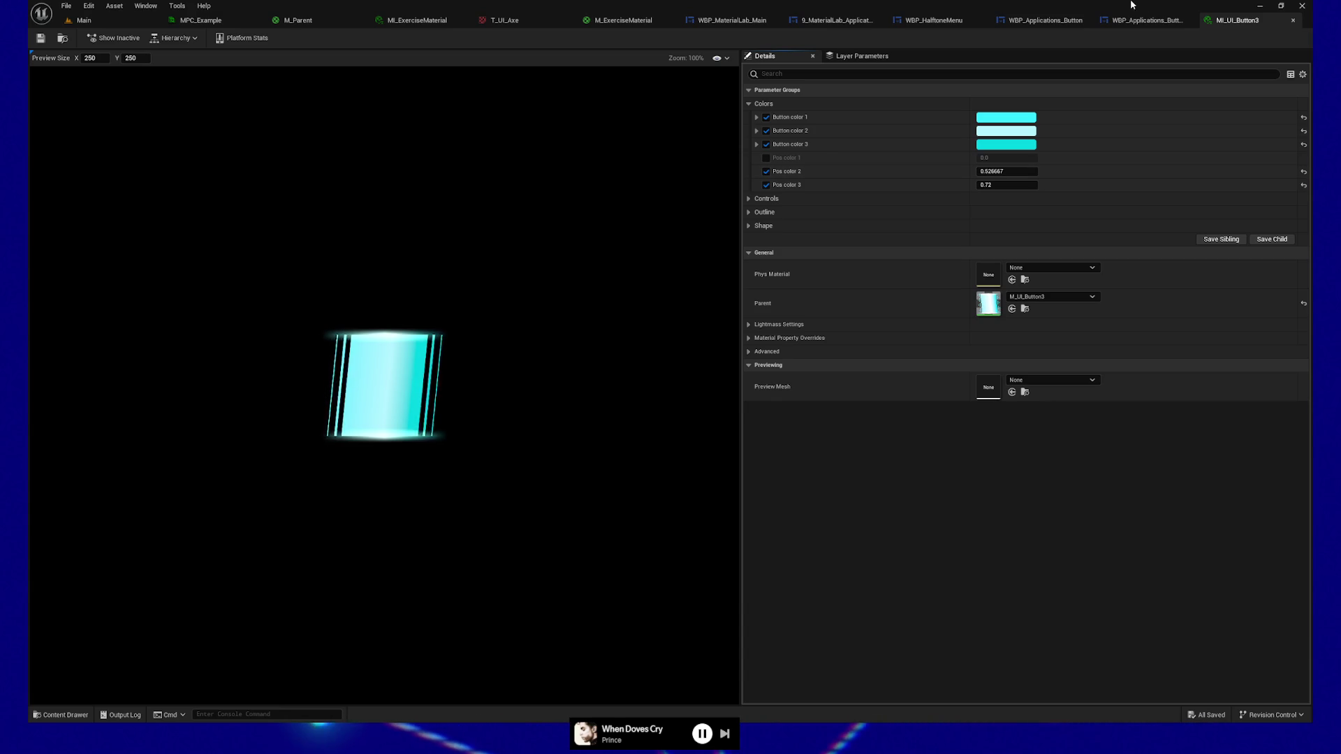
pyautogui.click(1149, 21)
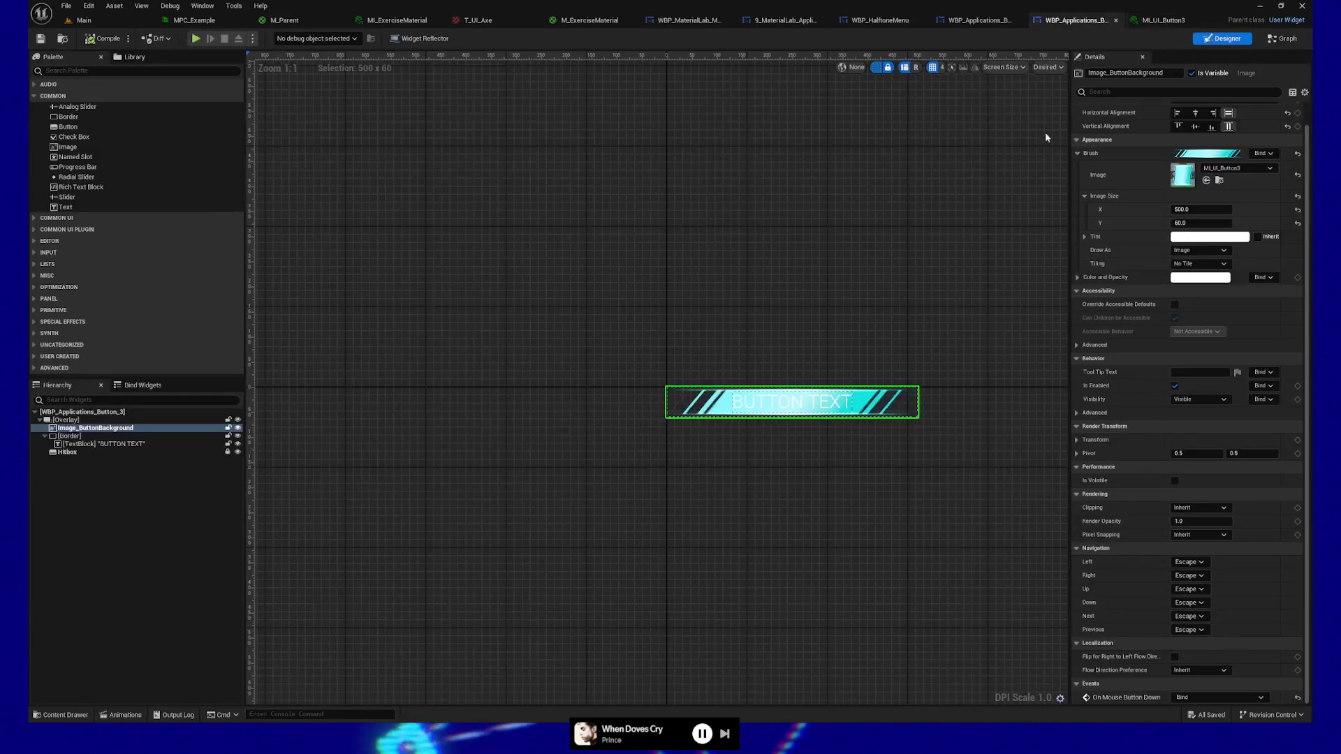
pyautogui.click(977, 22)
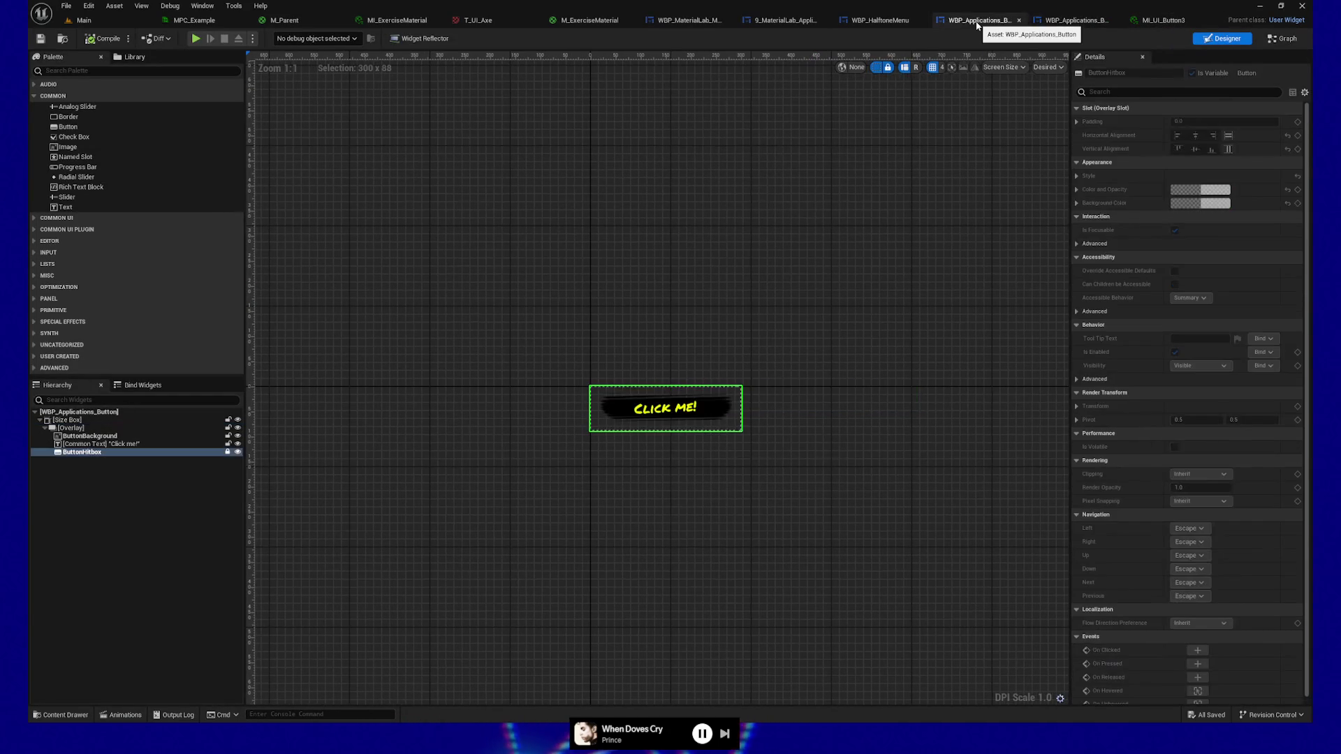
pyautogui.click(880, 21)
pyautogui.click(771, 25)
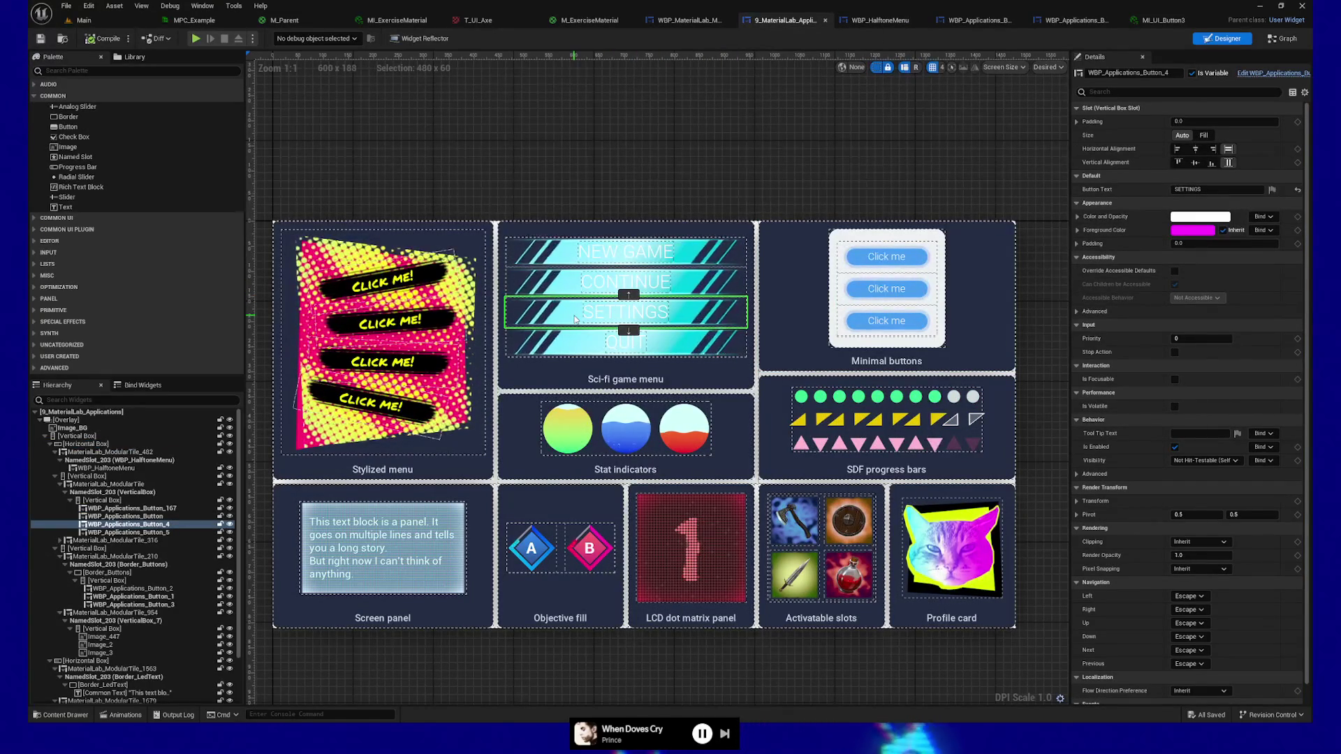
pyautogui.click(1195, 149)
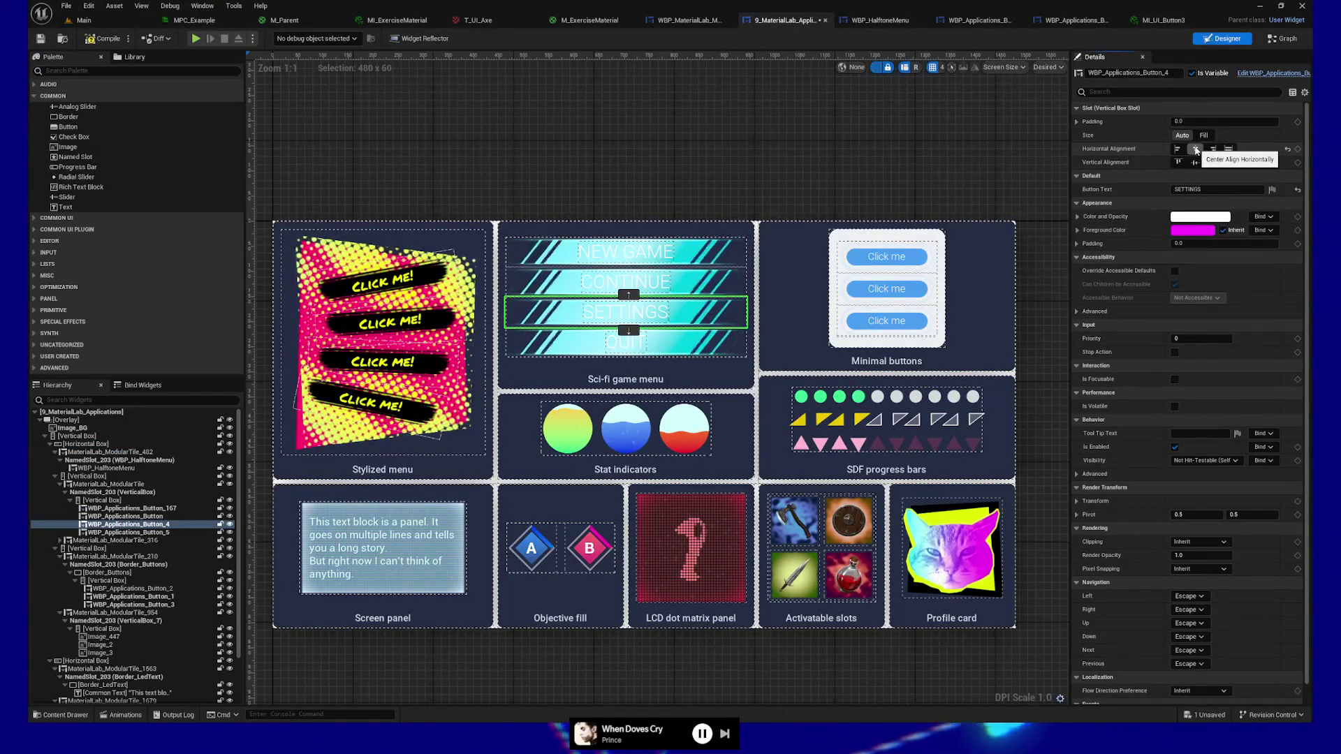
pyautogui.click(1227, 149)
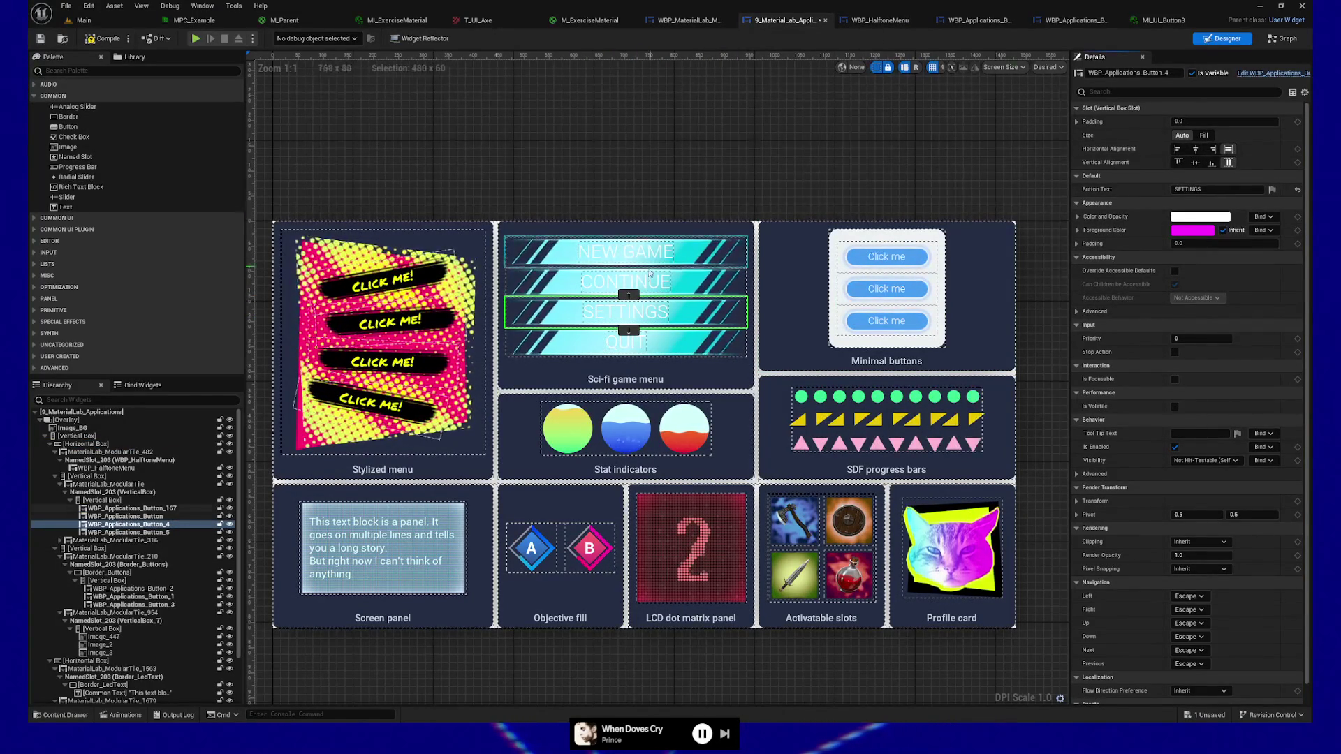
pyautogui.click(684, 284)
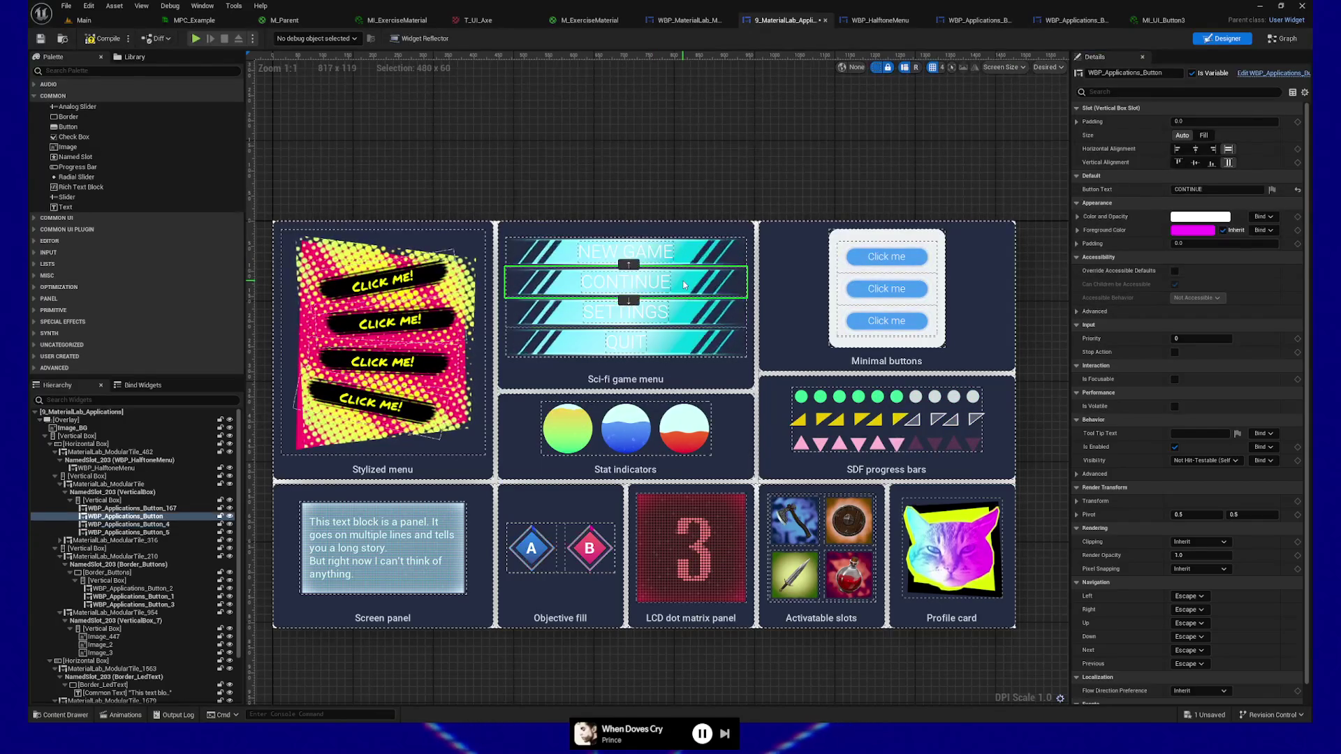
pyautogui.click(1074, 21)
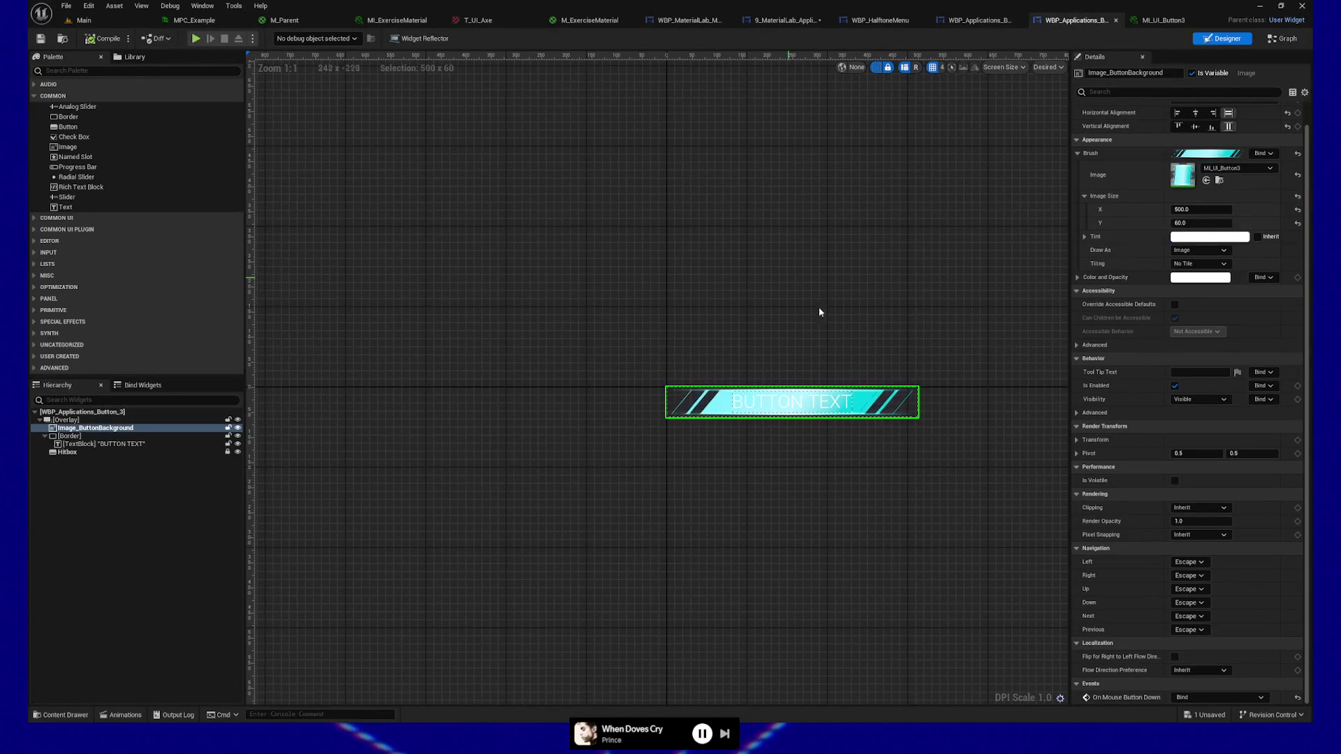
# Set Image_ButtonBackground's Horizontal Alignment to Fill, then switch to the MI_UI_Button3 tab.
pyautogui.click(88, 421)
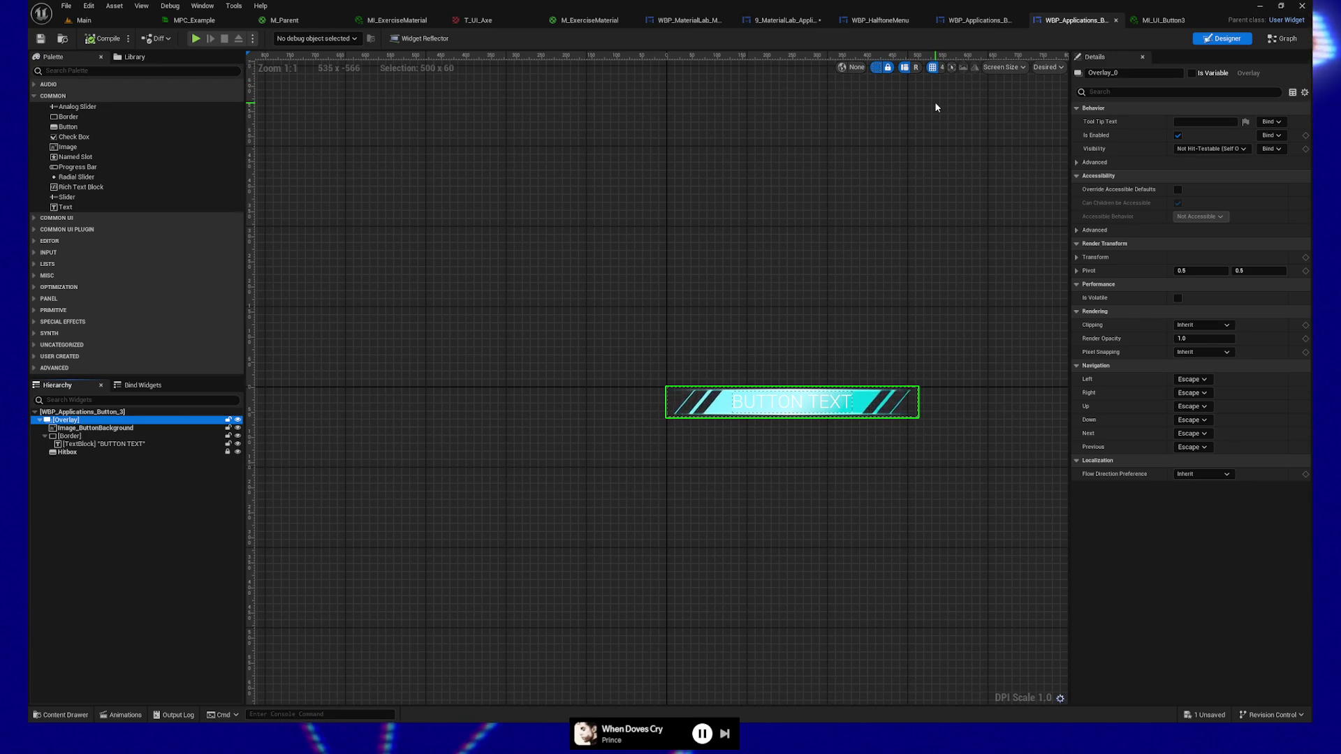
pyautogui.click(105, 429)
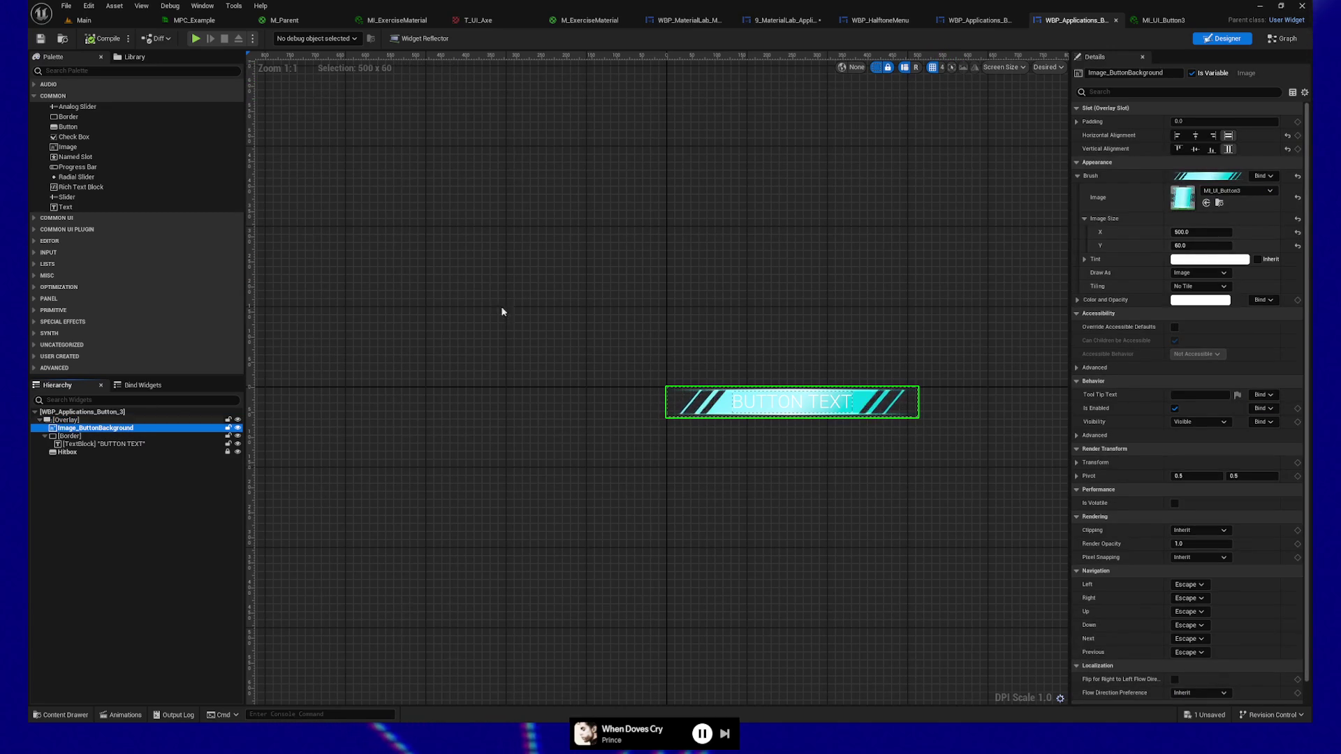
pyautogui.click(1198, 136)
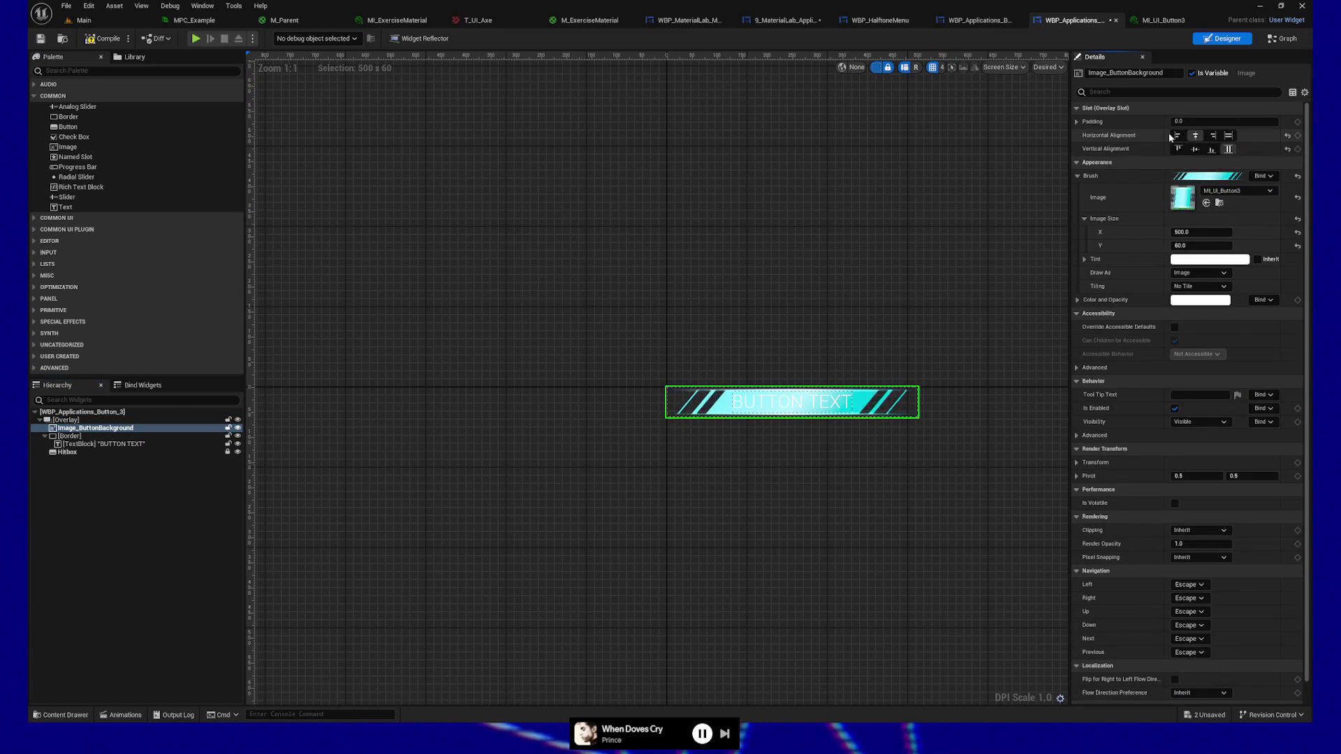
pyautogui.click(1229, 135)
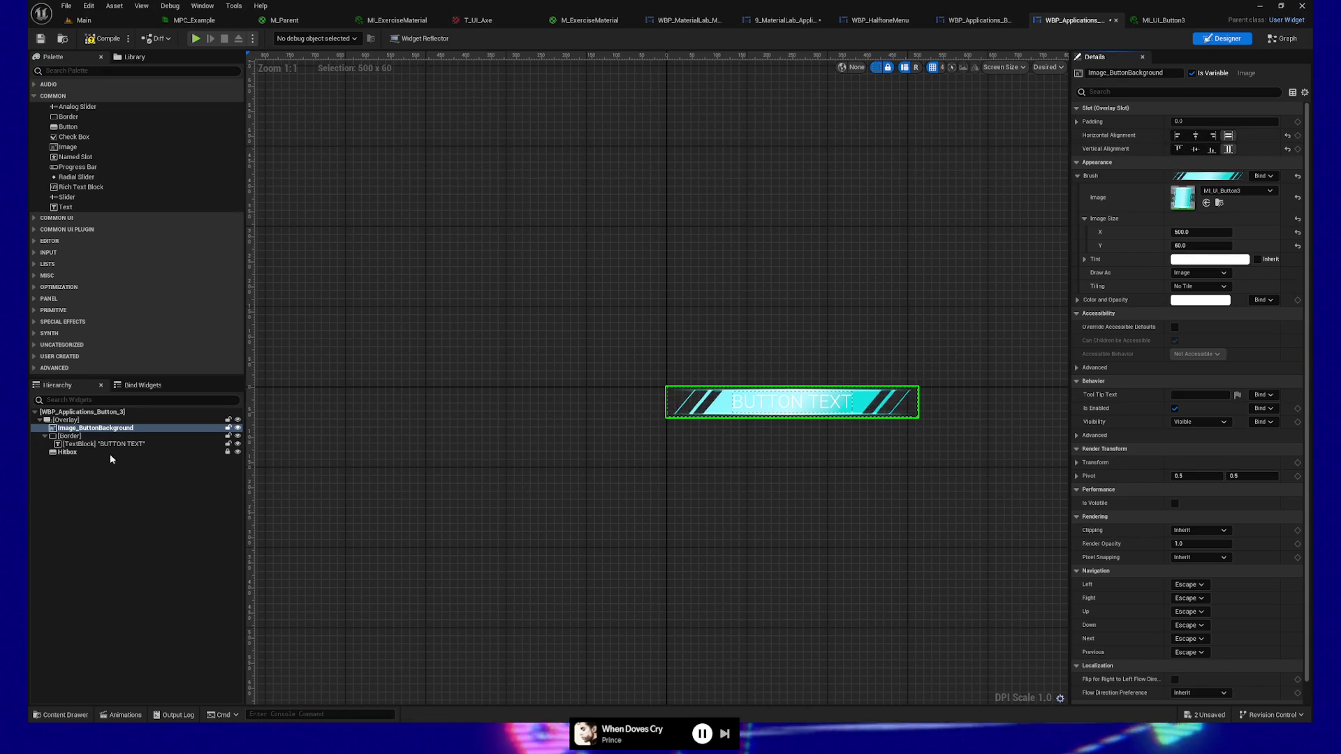
pyautogui.scroll(8, 822, 441)
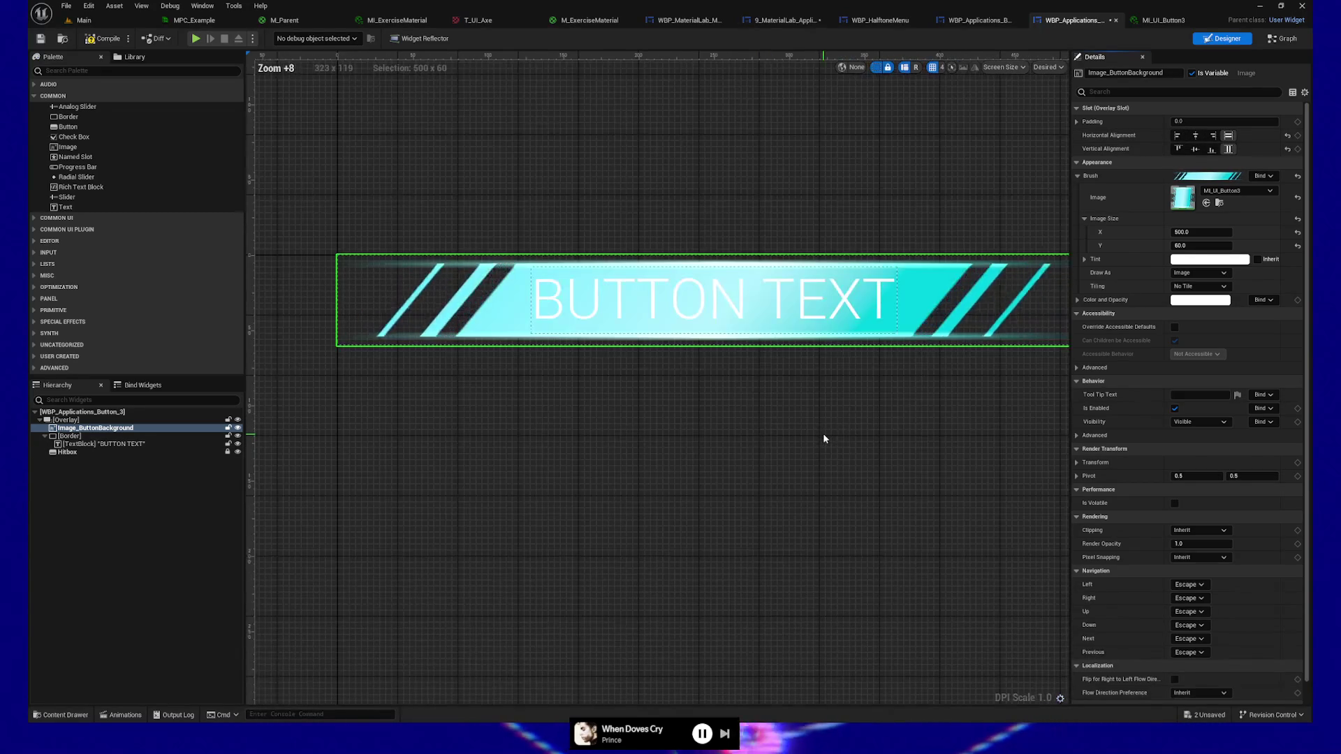
pyautogui.click(1156, 21)
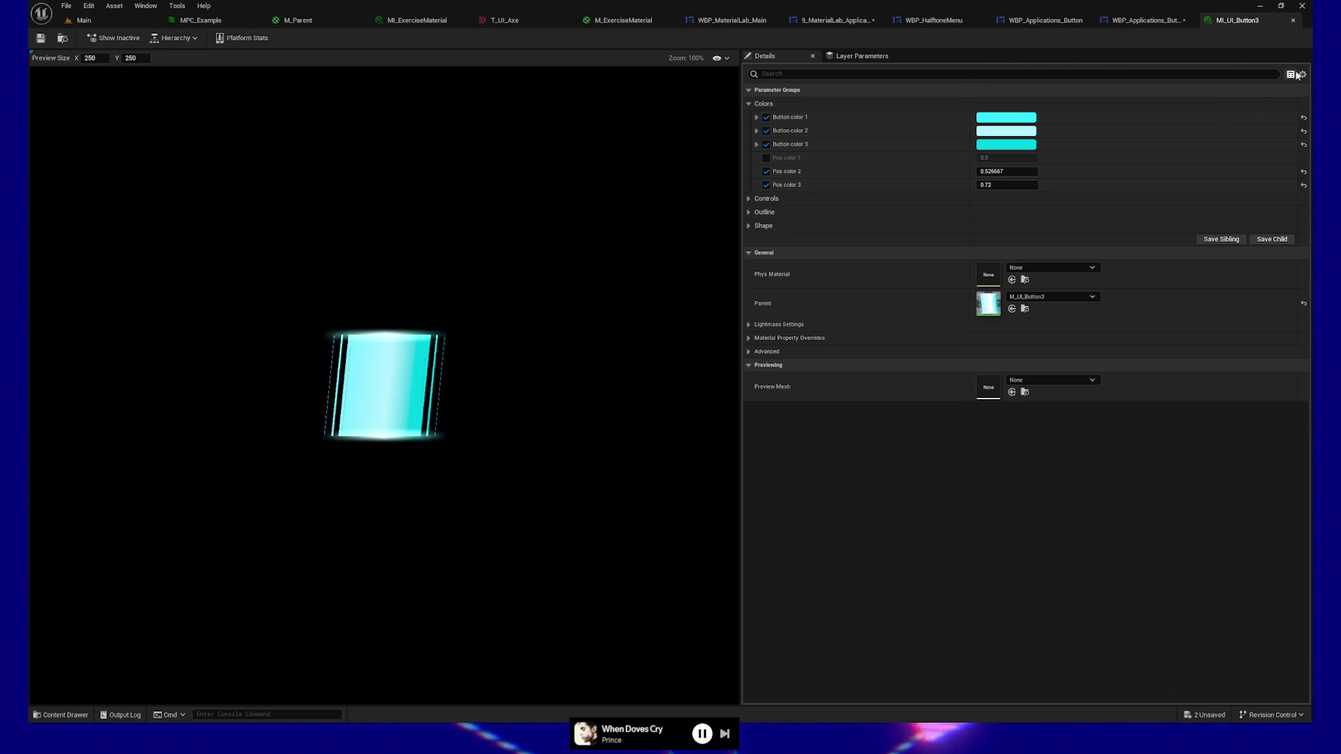
# Browse MI_UI_Button3's parameter display options and layer parameters view.
pyautogui.click(1302, 75)
pyautogui.click(1304, 75)
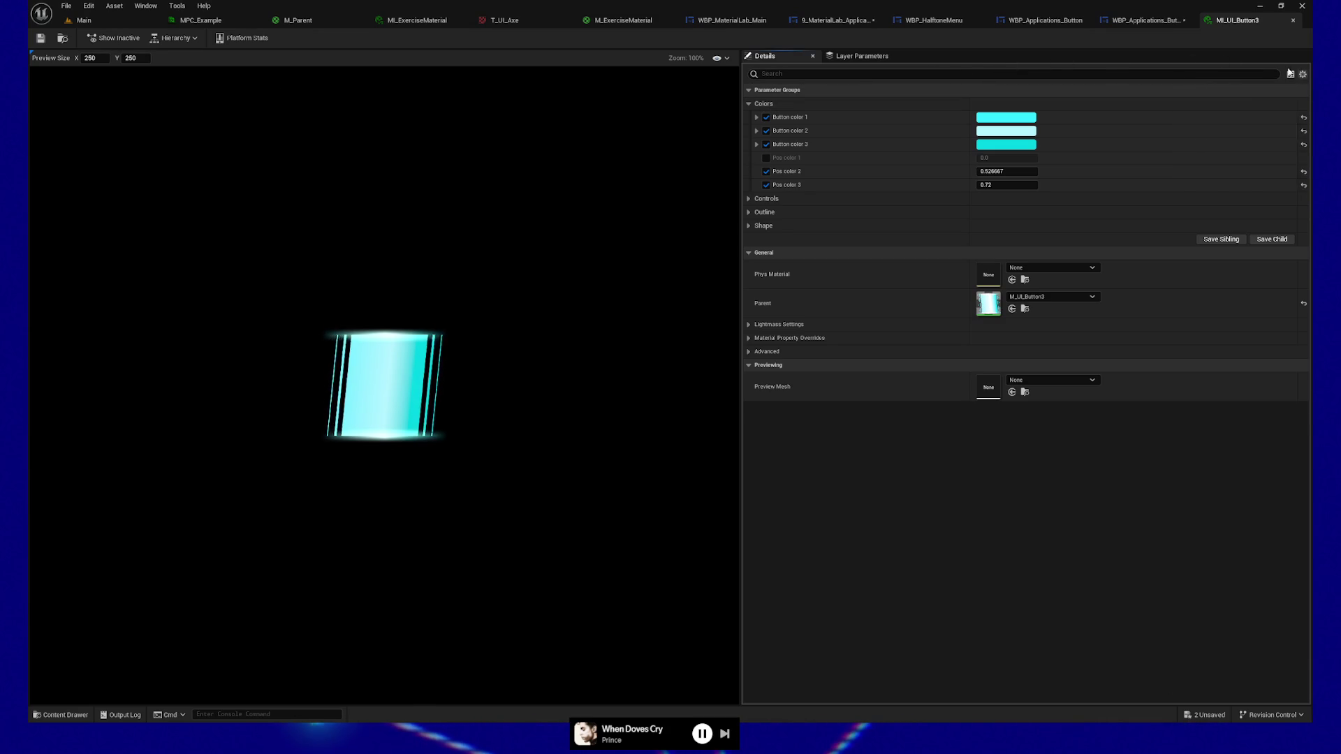
pyautogui.click(873, 56)
pyautogui.click(790, 57)
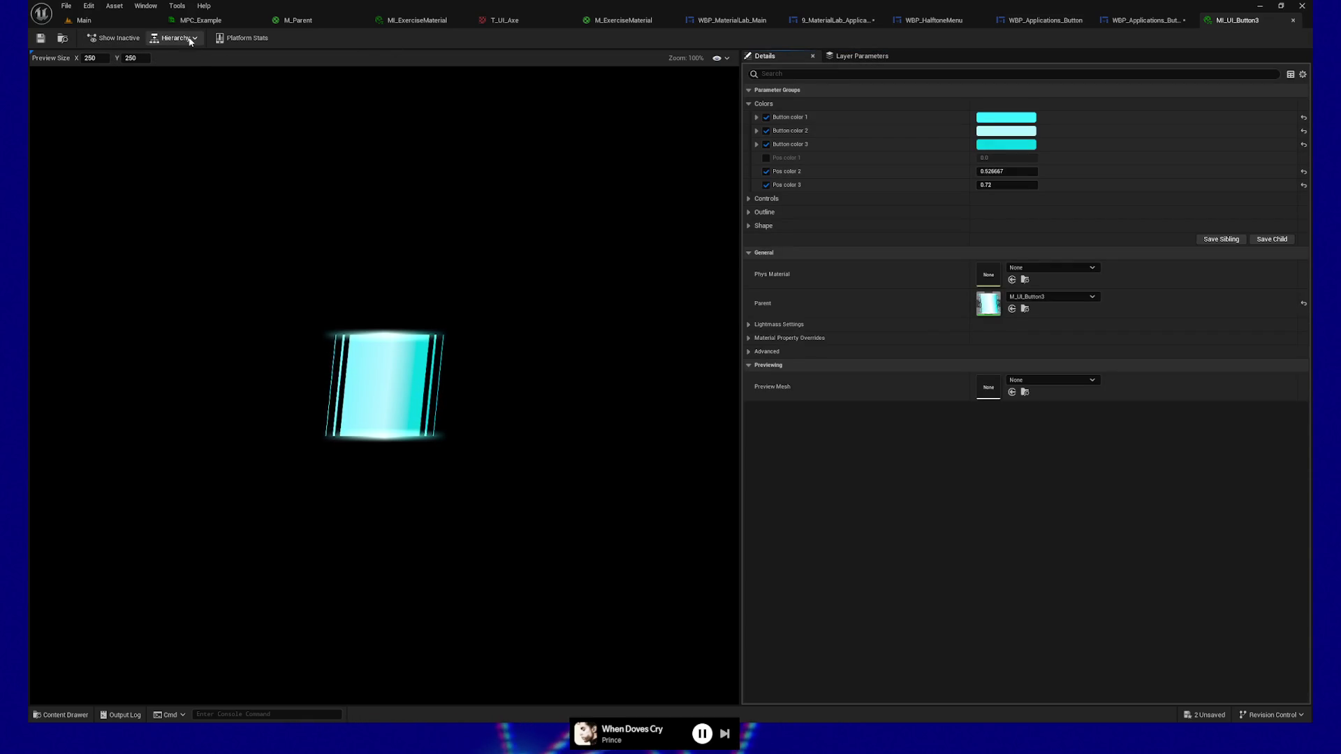
# Open parent material M_UI_Button3 via the parent chain and frame its Additive glow nodes.
pyautogui.click(198, 40)
pyautogui.click(179, 65)
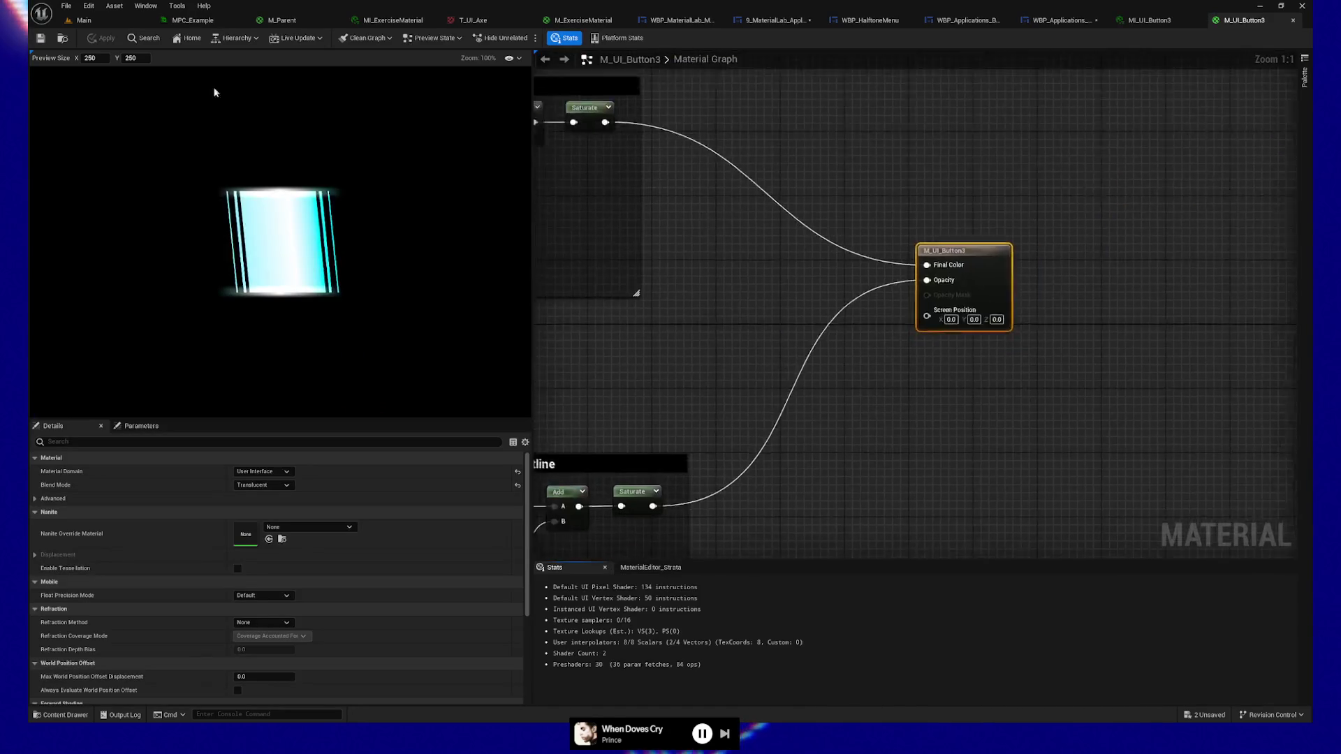
pyautogui.moveTo(628, 363); pyautogui.dragTo(905, 356)
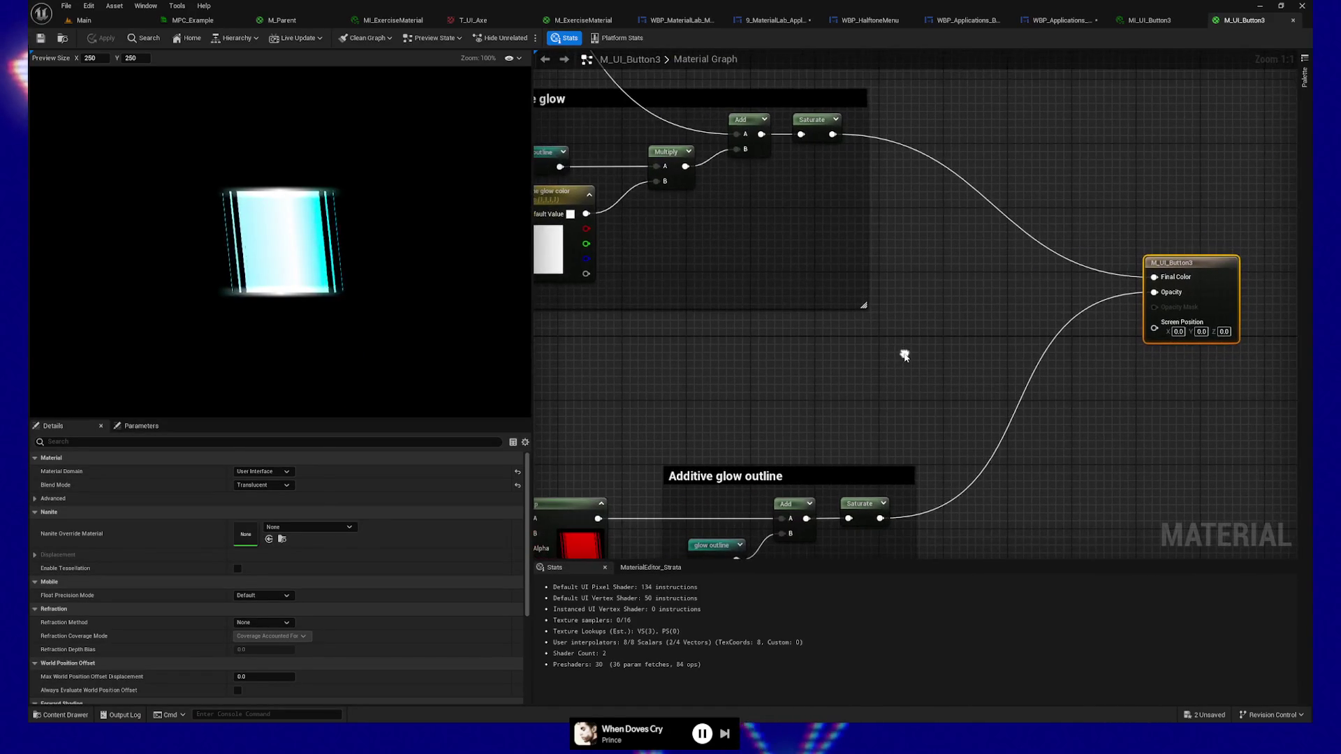
pyautogui.moveTo(793, 374)
pyautogui.mouseDown()
pyautogui.moveTo(850, 380)
pyautogui.moveTo(777, 371)
pyautogui.moveTo(696, 404)
pyautogui.moveTo(860, 444)
pyautogui.moveTo(691, 260)
pyautogui.moveTo(829, 362)
pyautogui.moveTo(773, 301)
pyautogui.mouseUp()
pyautogui.scroll(-1, 806, 367)
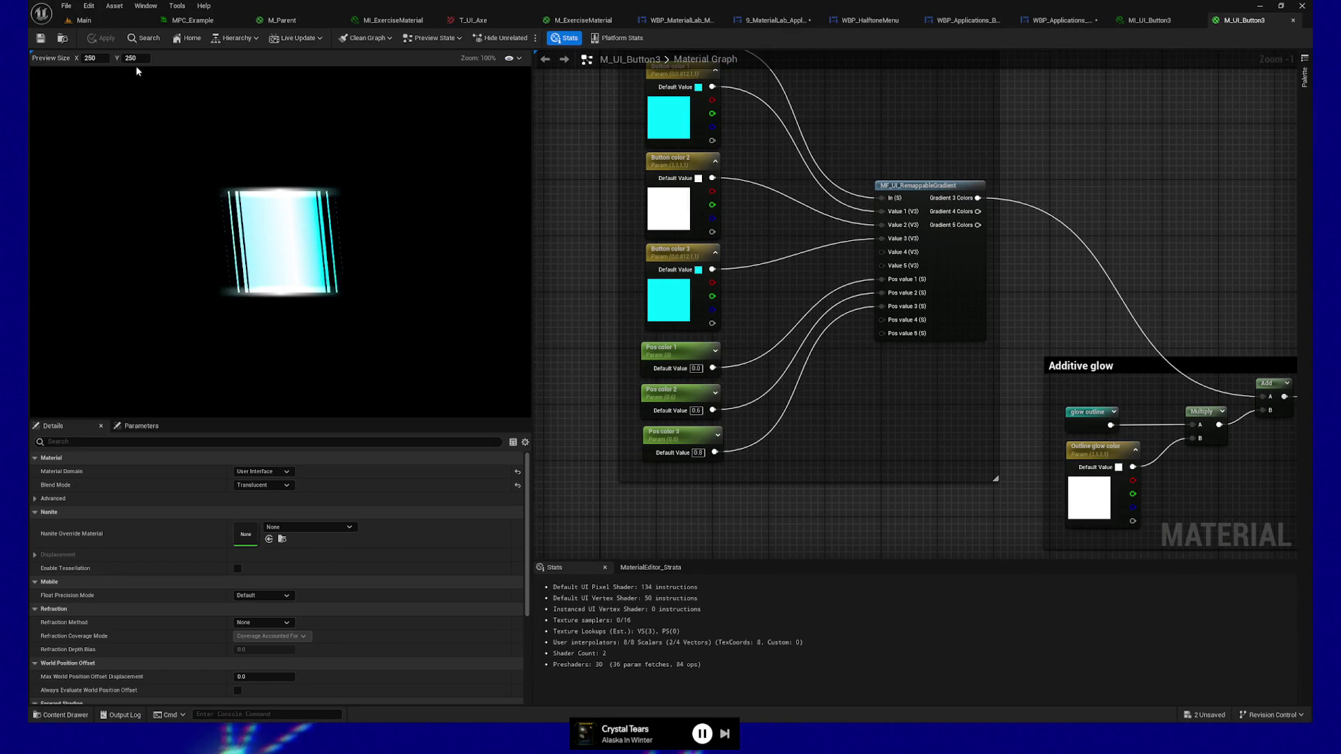
# Set Preview Size X to 1000, then play WBP_MaterialLab in a maximized preview window.
pyautogui.write('1000')
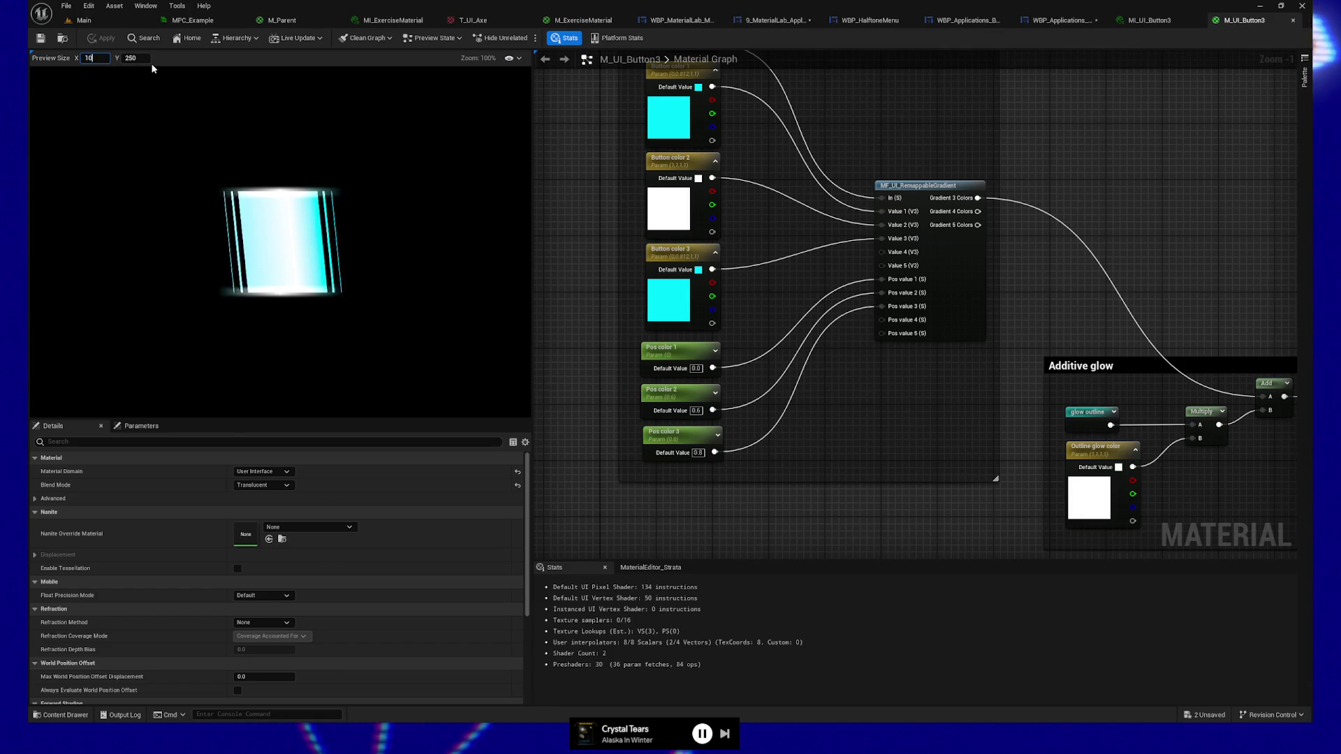
pyautogui.press('Return')
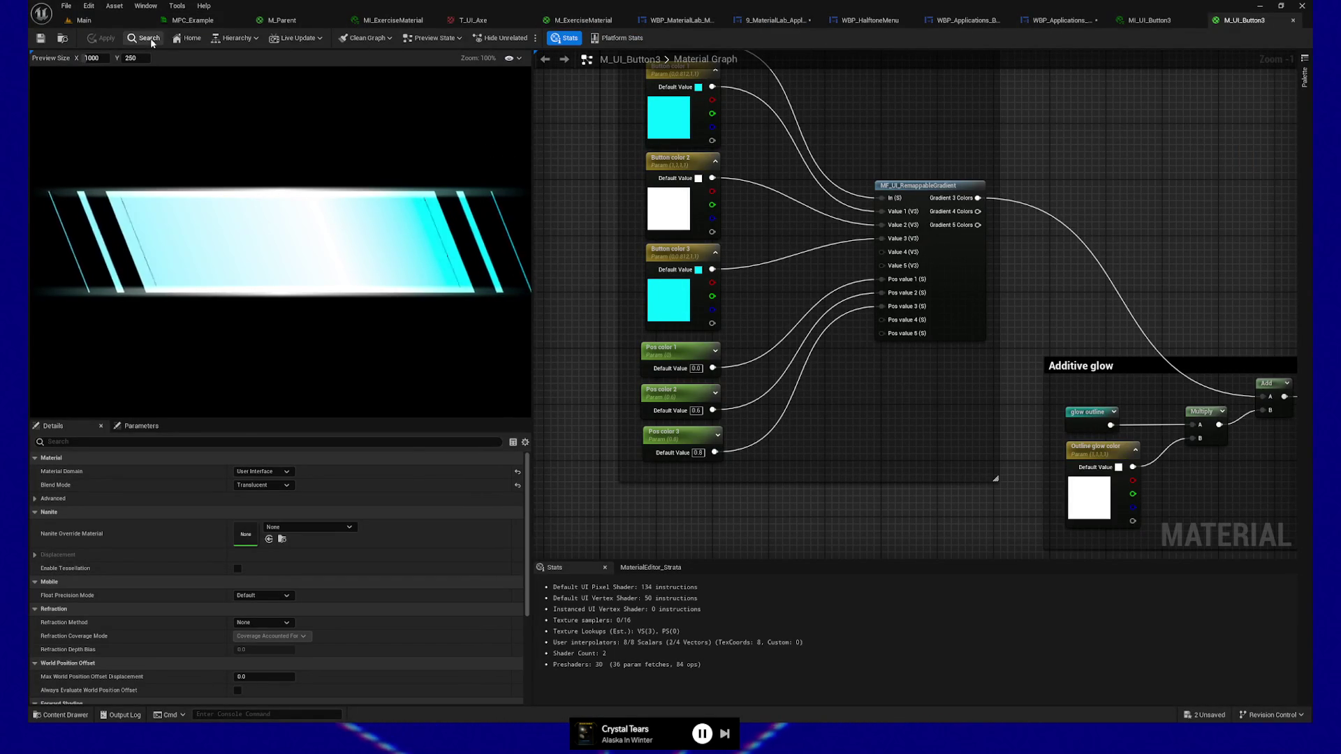
pyautogui.click(583, 21)
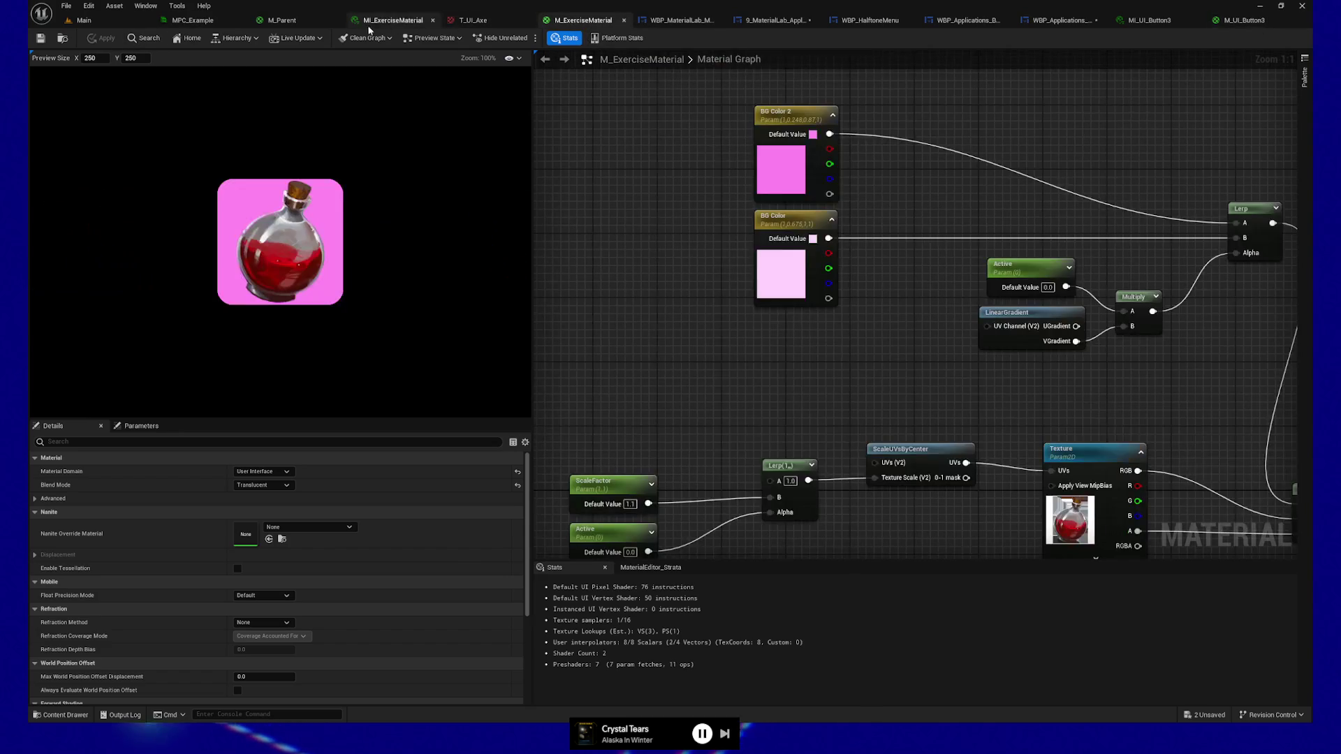
pyautogui.click(660, 21)
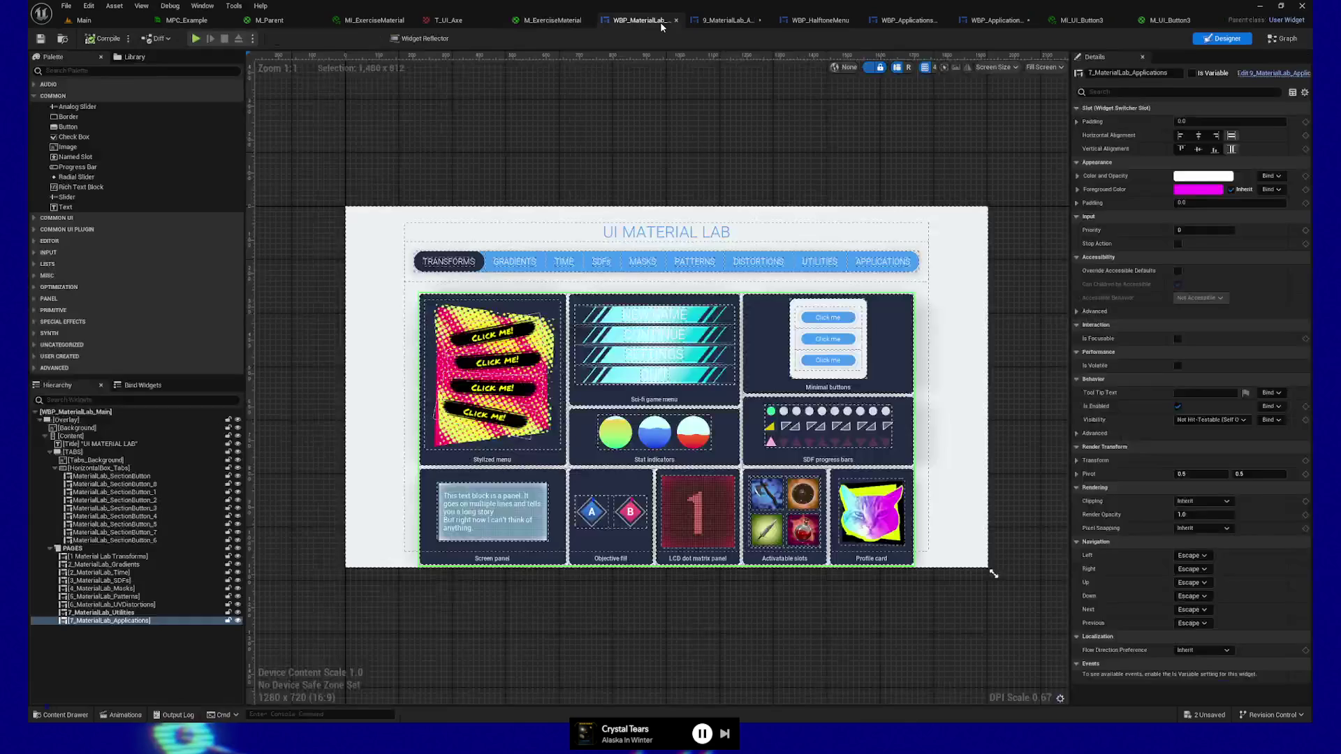
pyautogui.click(197, 39)
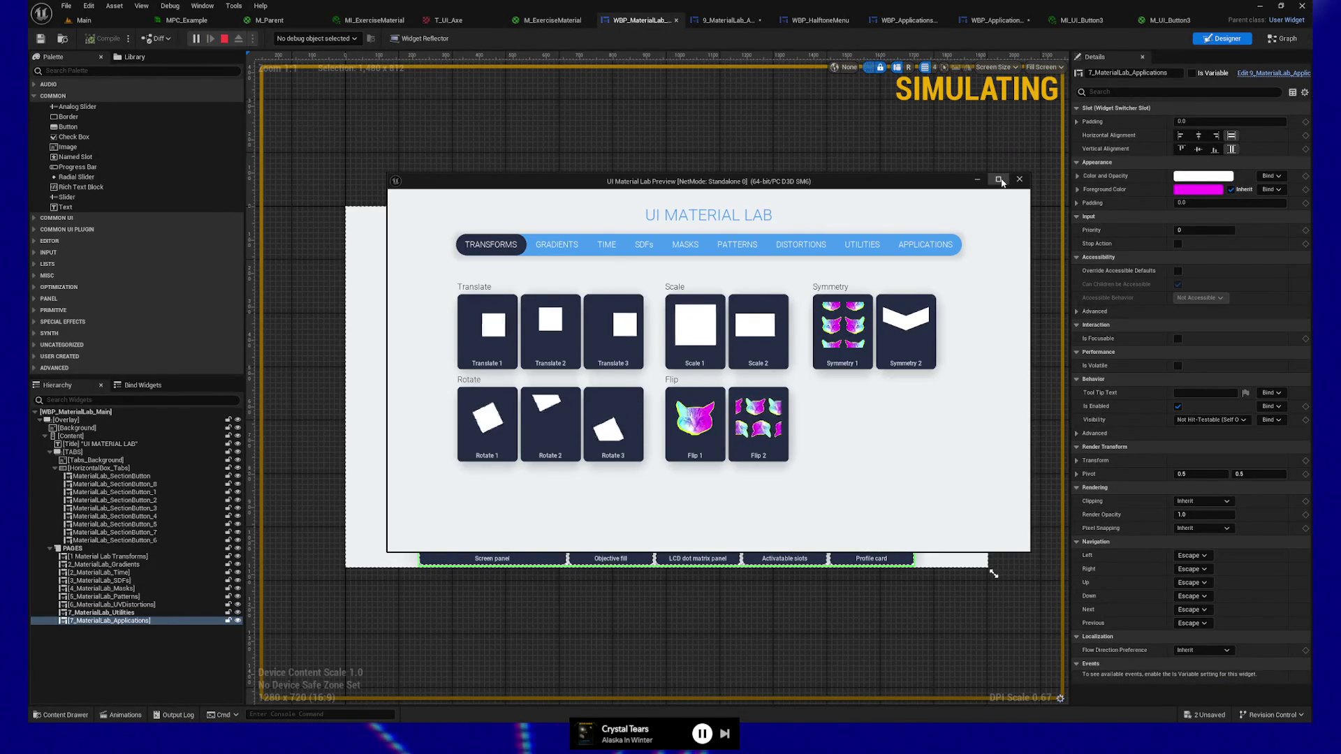
pyautogui.doubleClick(935, 179)
# In the running preview, view the Applications page, then switch to the Utilities page.
pyautogui.click(1093, 124)
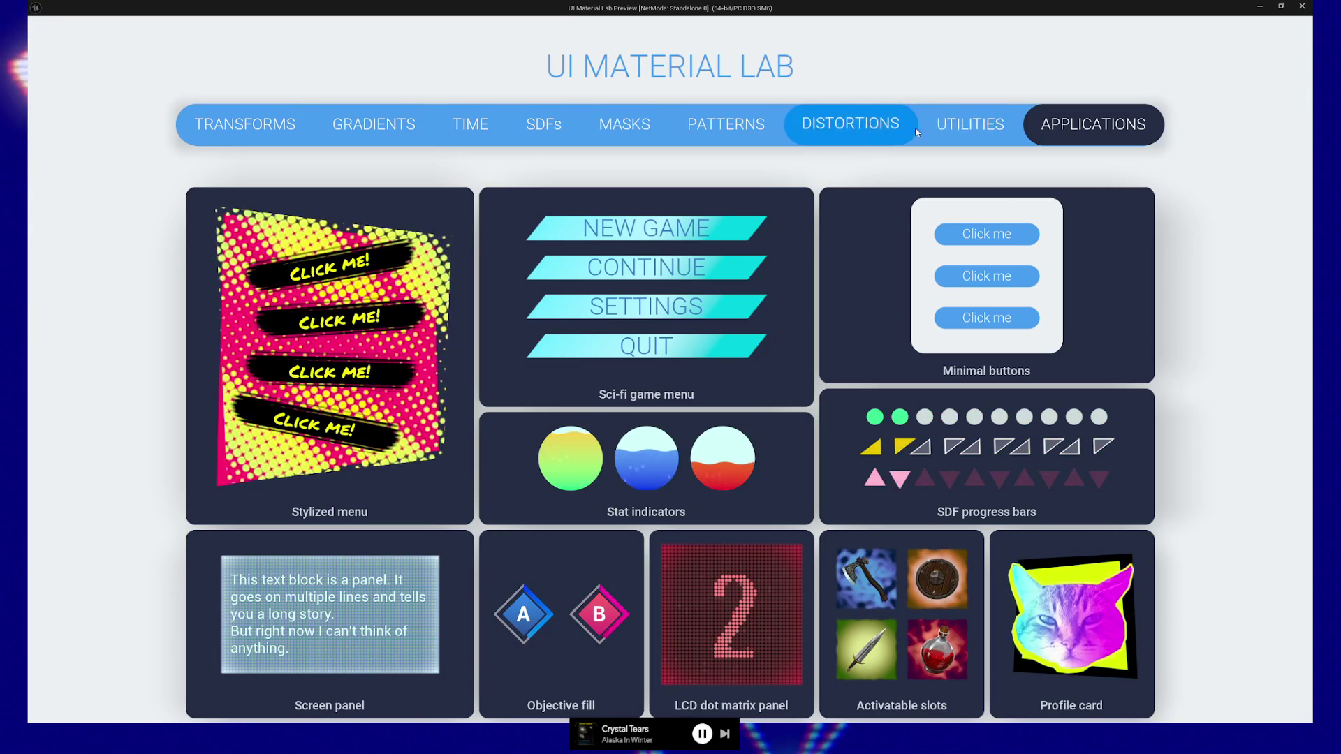
pyautogui.click(978, 127)
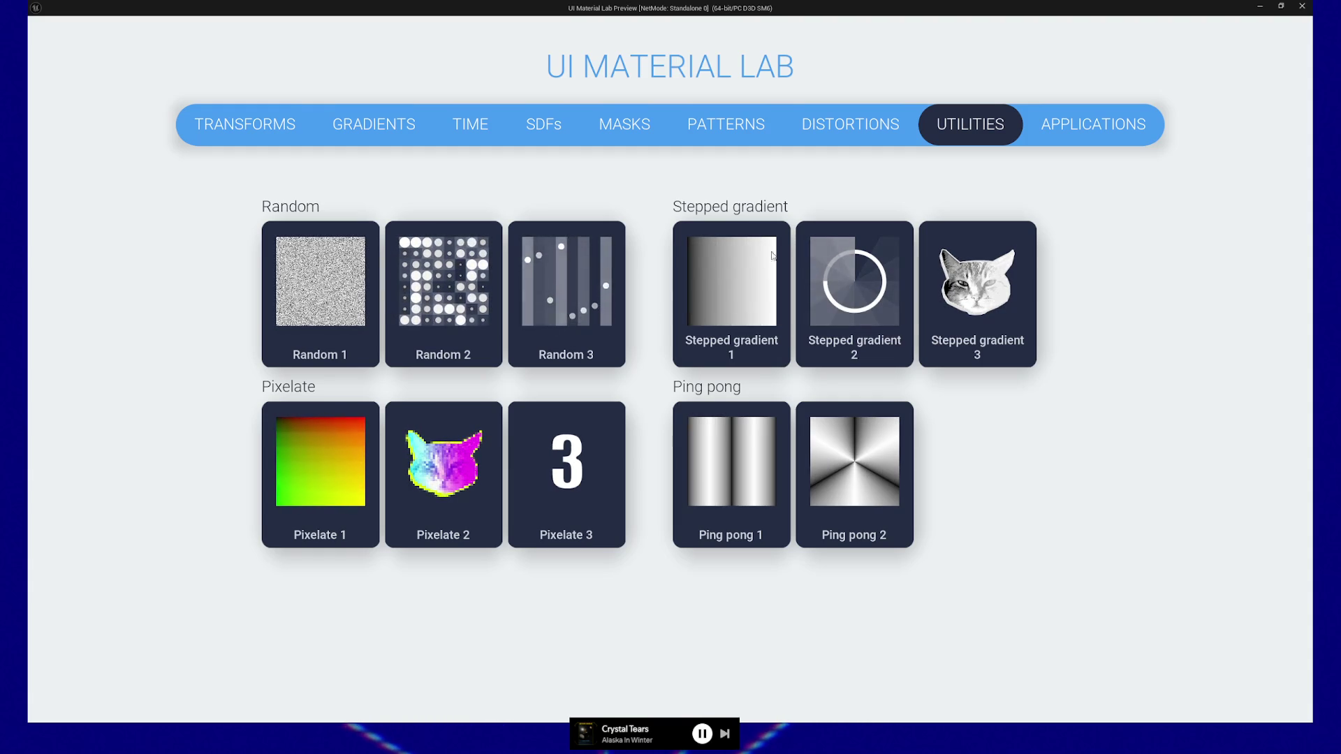
# Browse the Patterns, Masks, SDFs and Time demo pages, ending on Gradients.
pyautogui.click(724, 128)
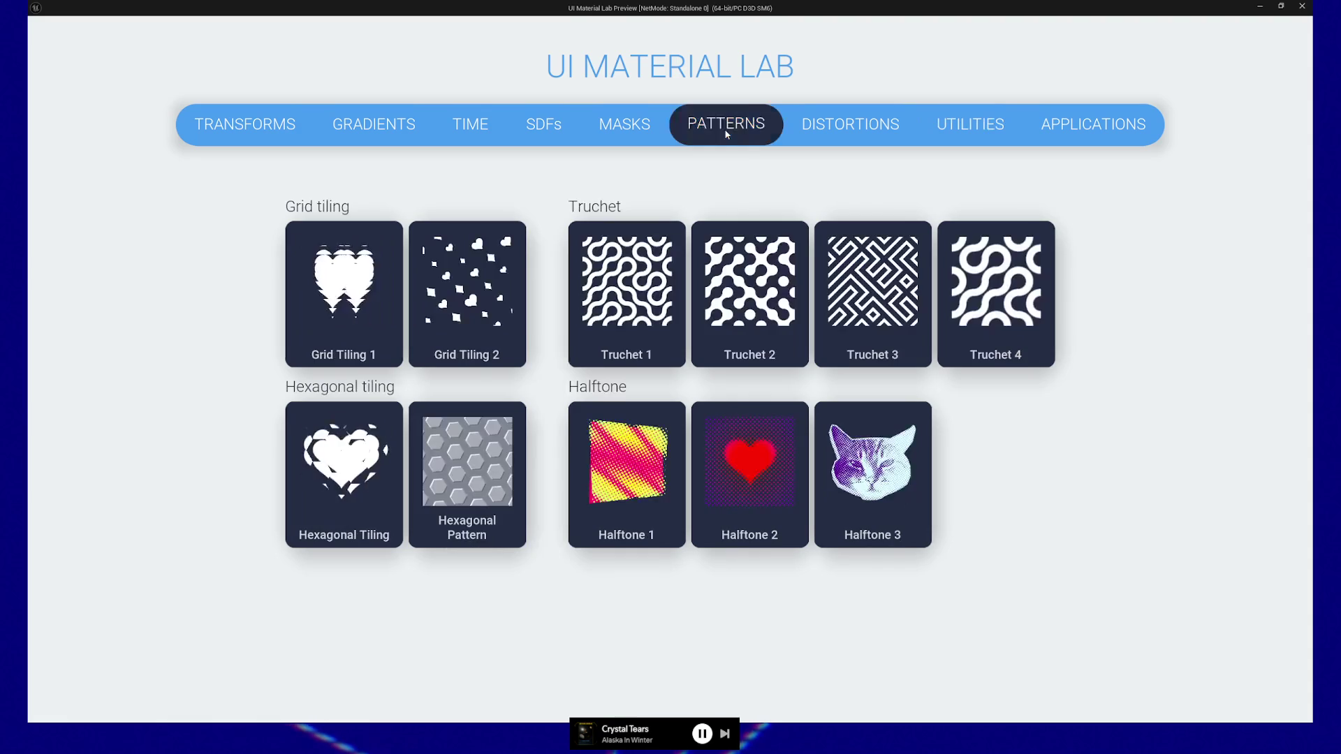
pyautogui.click(650, 128)
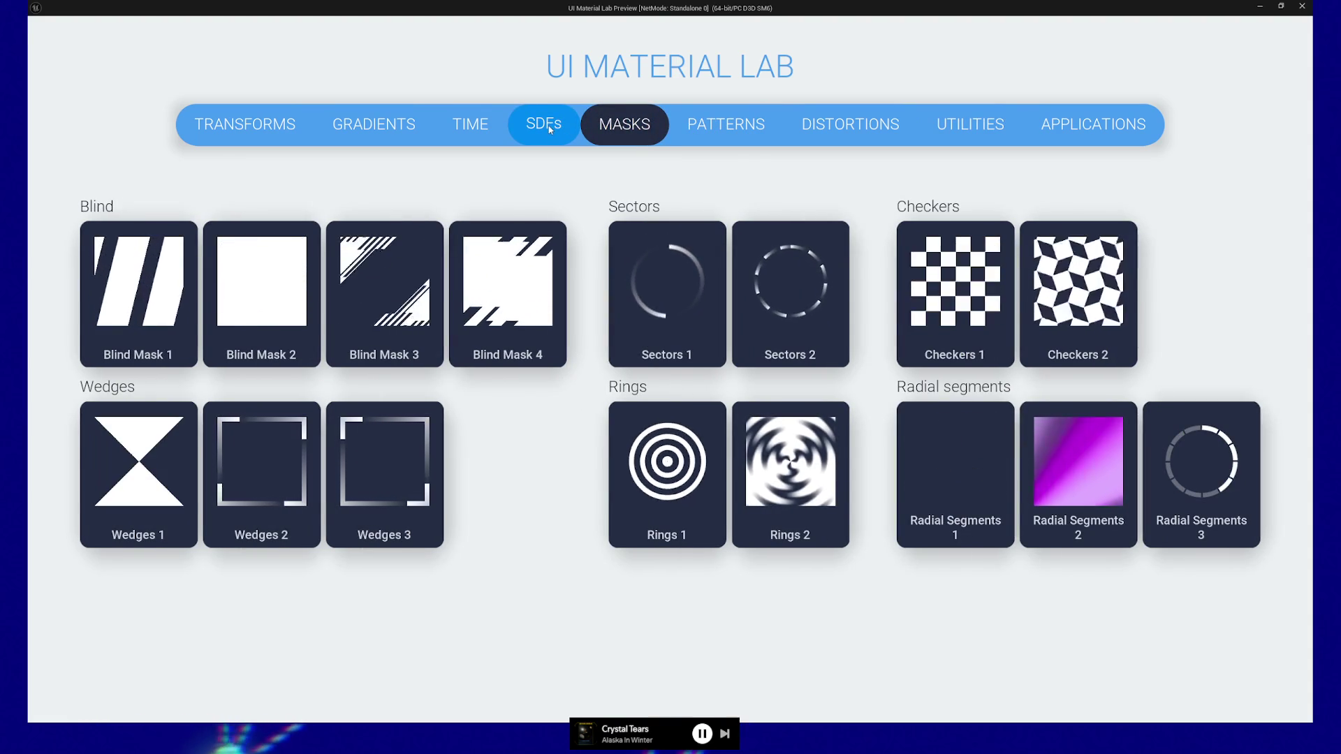
pyautogui.click(549, 128)
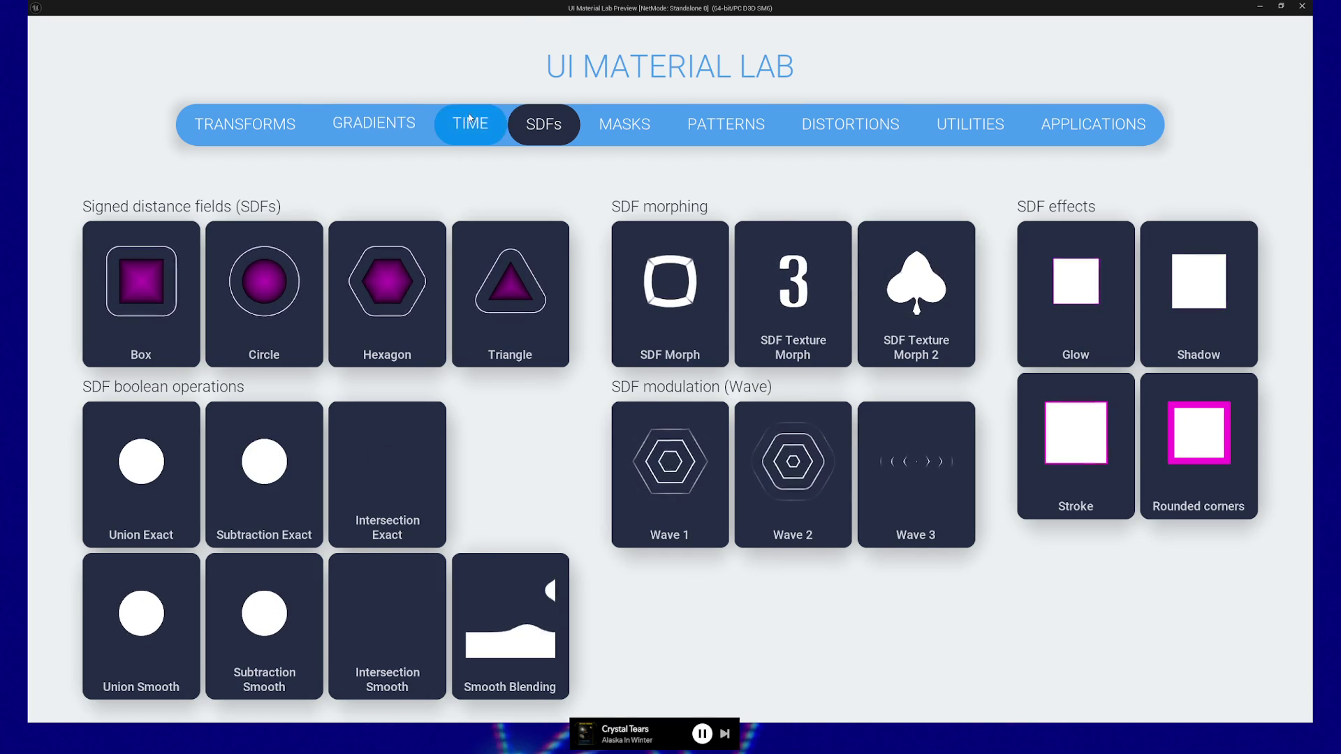
pyautogui.click(470, 127)
pyautogui.click(397, 132)
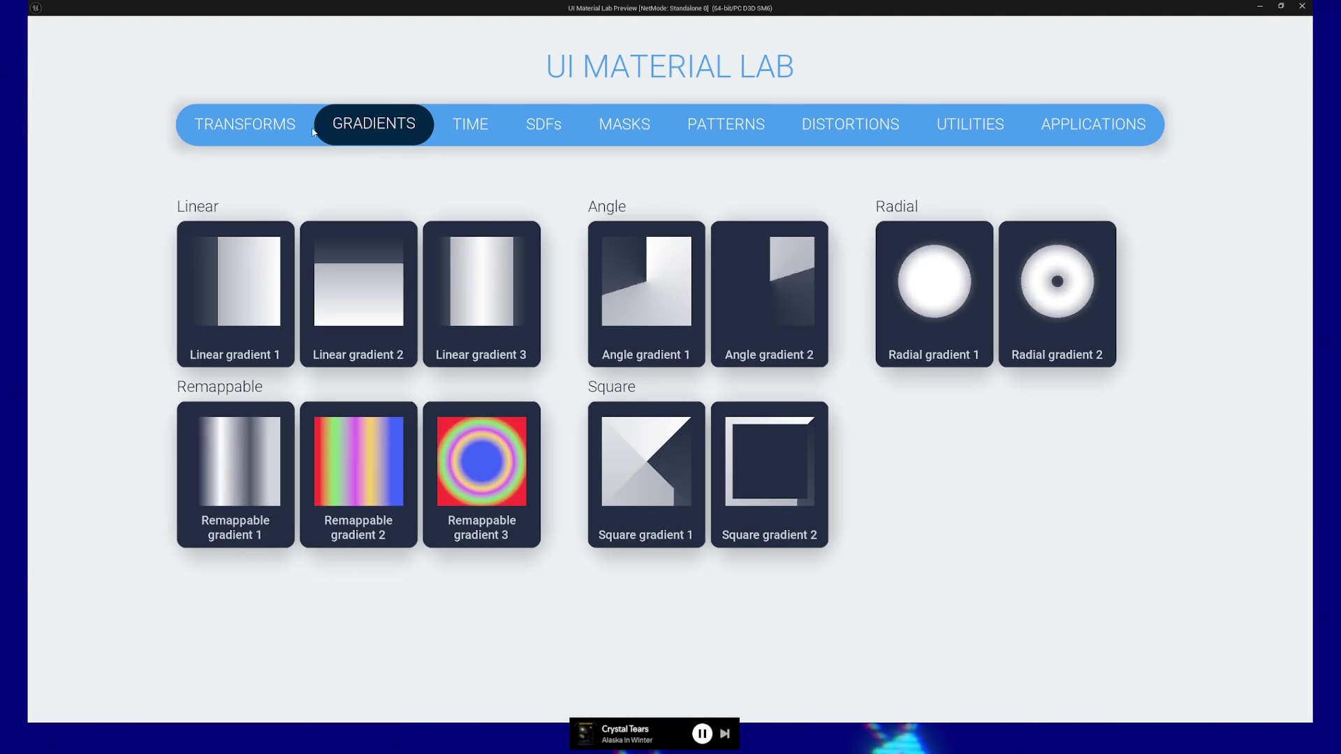
# Browse the Transforms, Time, SDFs, Masks and Patterns demo pages.
pyautogui.click(285, 130)
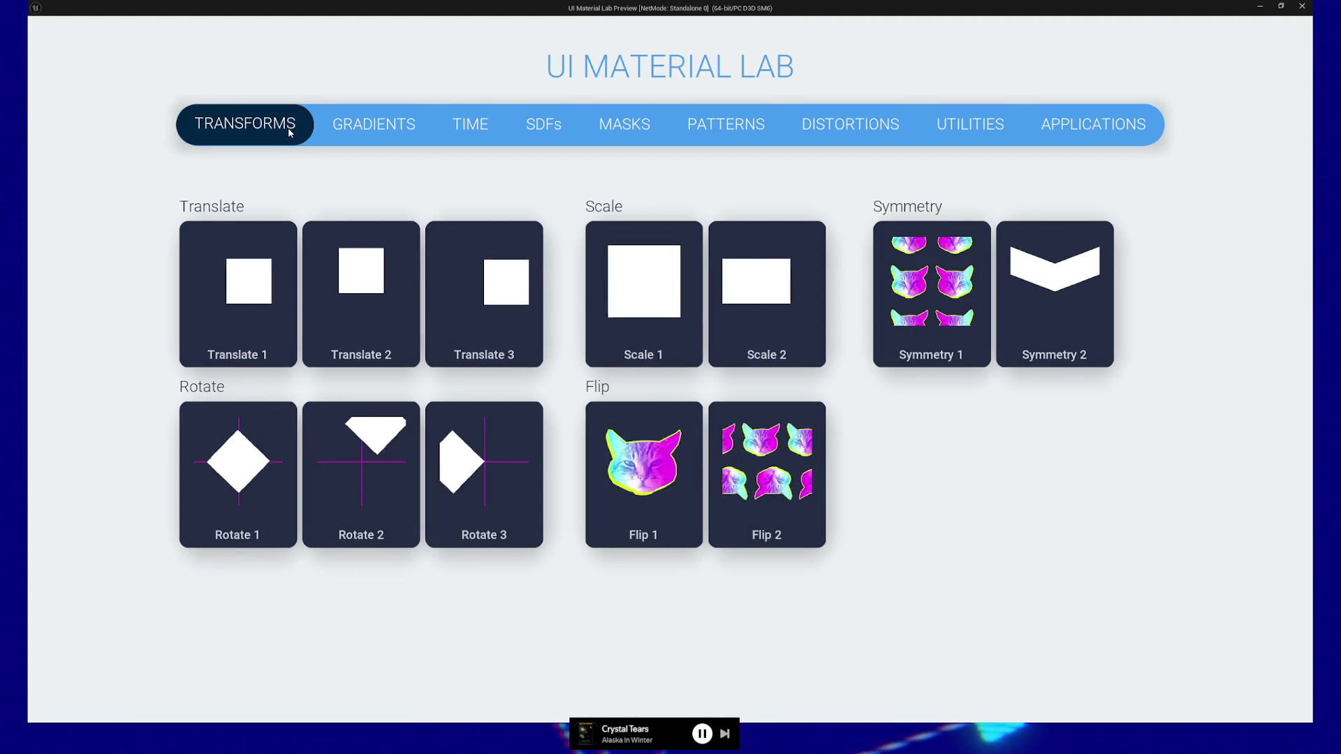
pyautogui.click(485, 130)
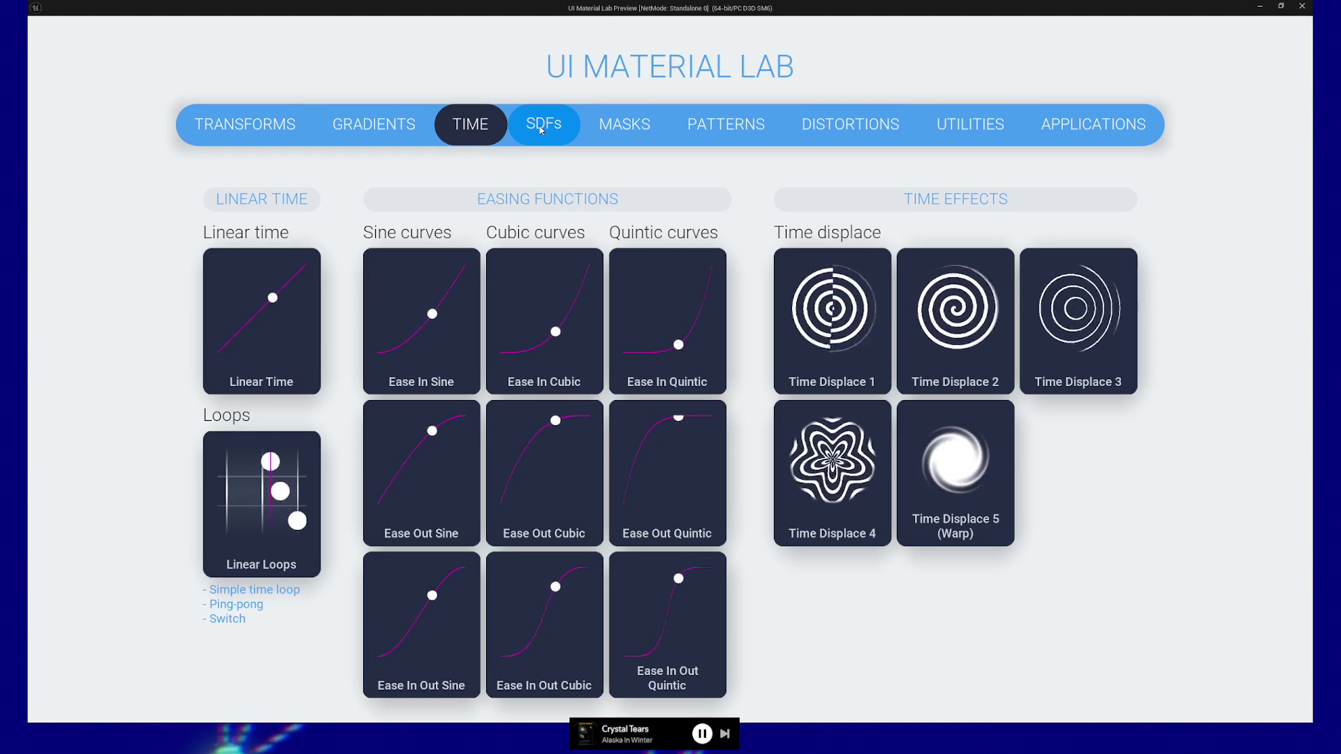
pyautogui.click(542, 129)
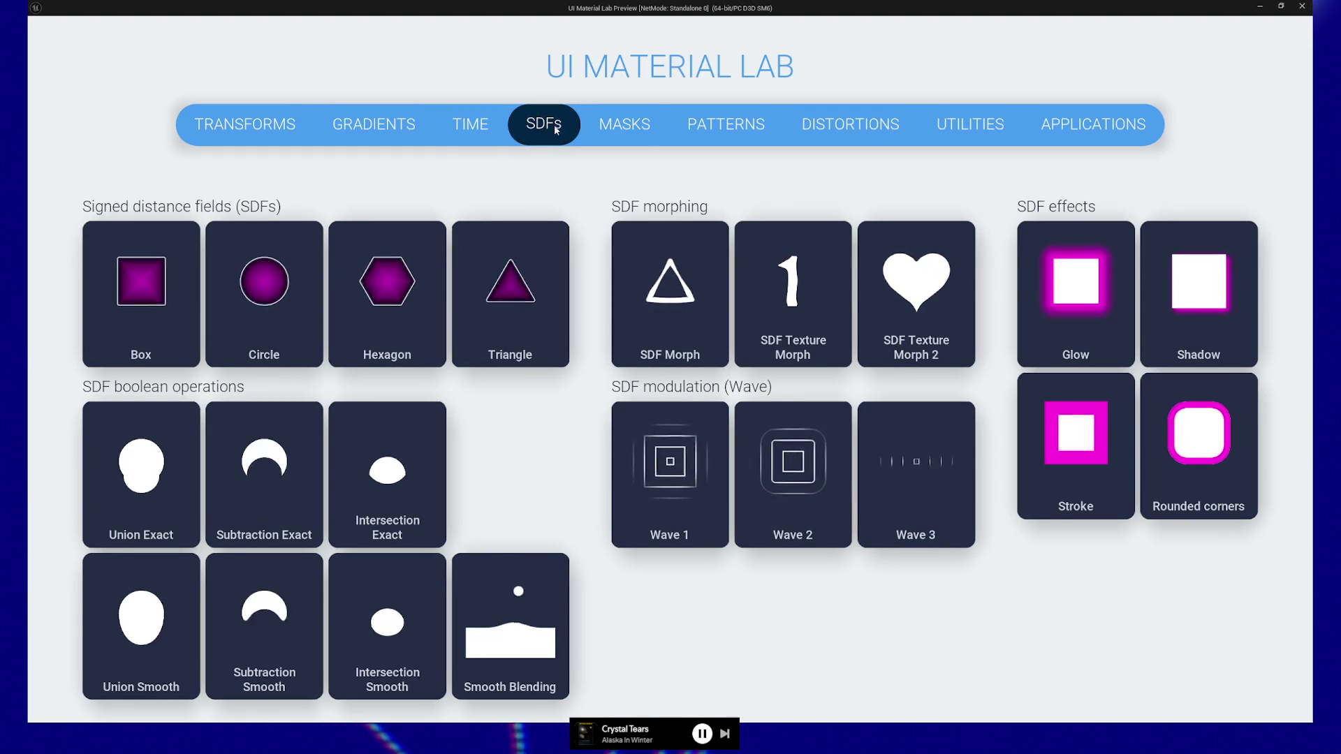
pyautogui.click(620, 129)
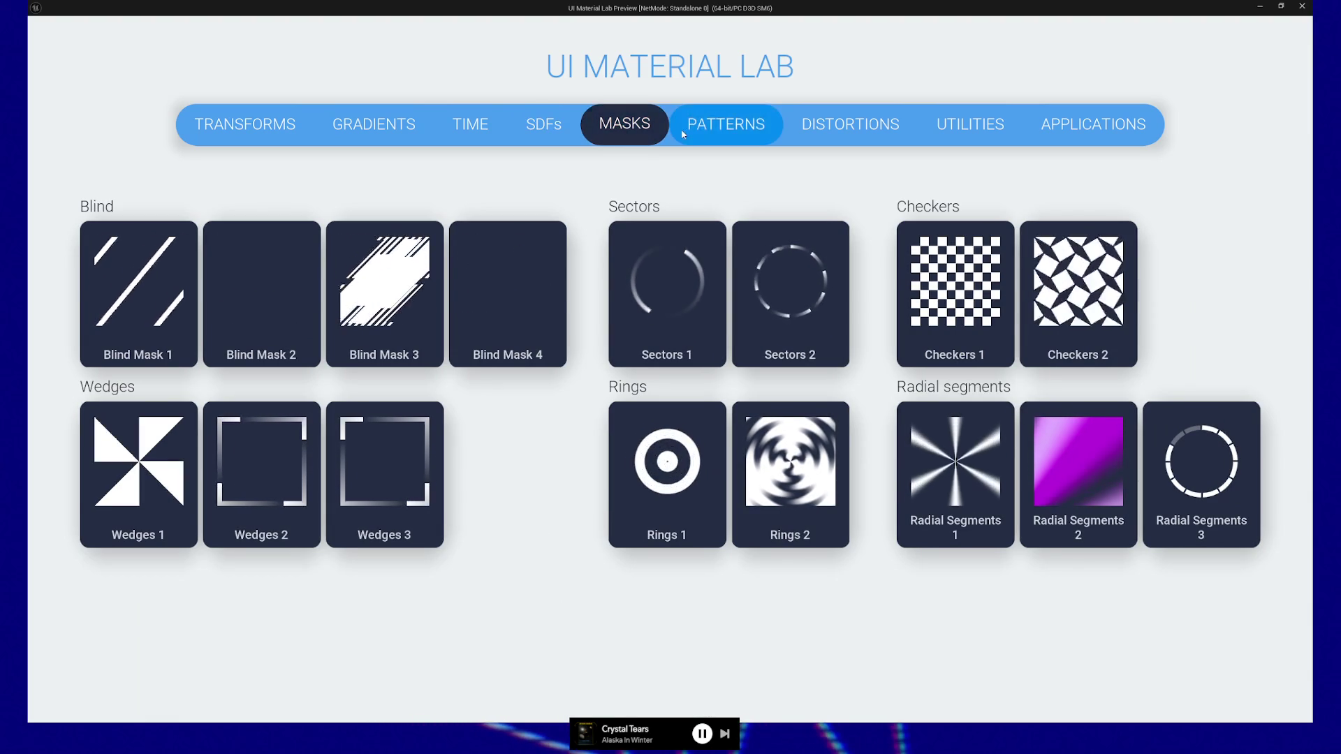
pyautogui.click(760, 135)
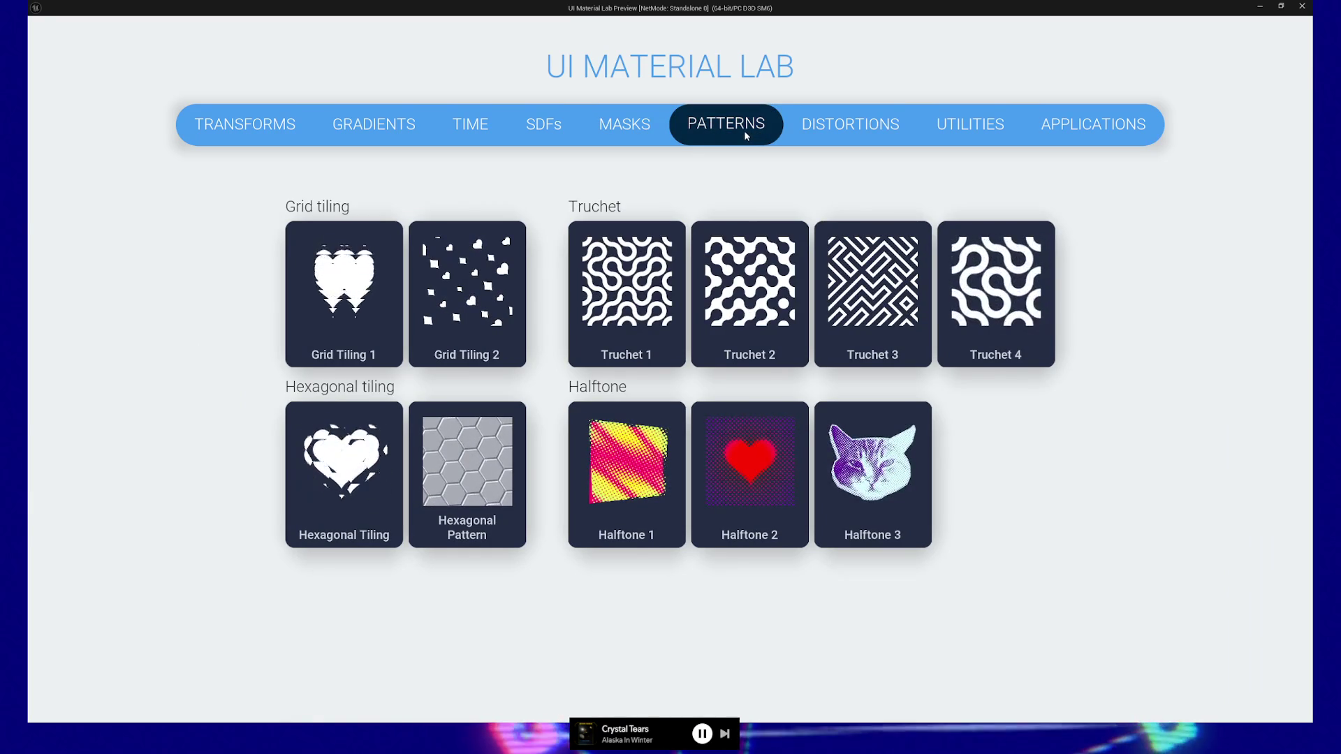
# View the Distortions, Utilities and Applications pages, then stop the play preview with Esc.
pyautogui.click(804, 133)
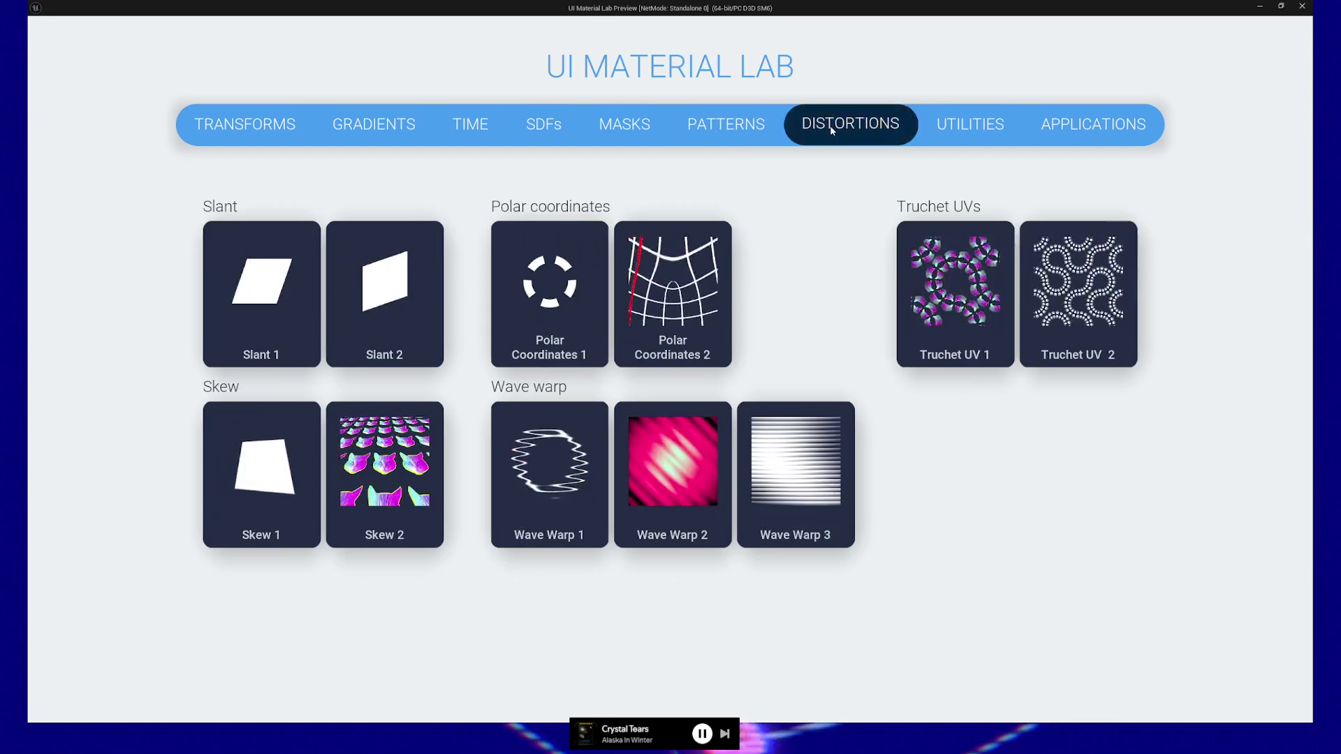
pyautogui.click(974, 137)
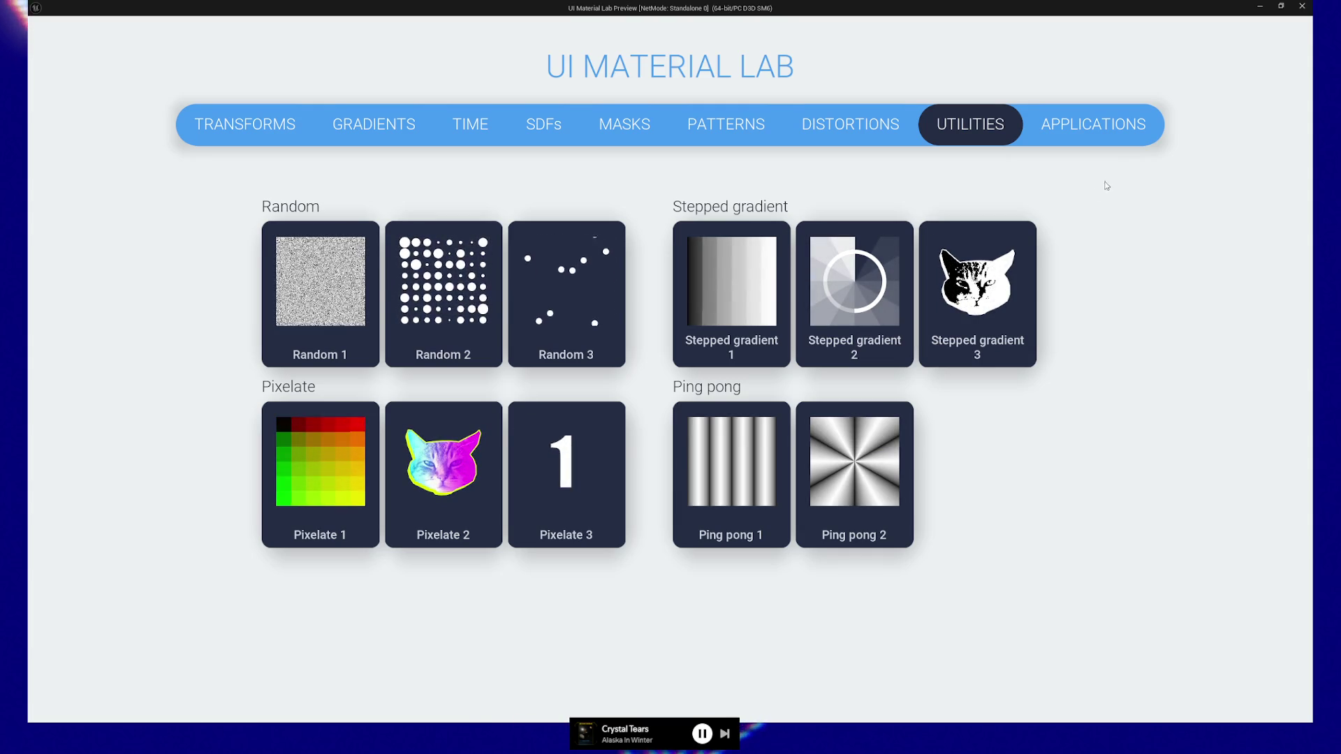
pyautogui.click(1094, 124)
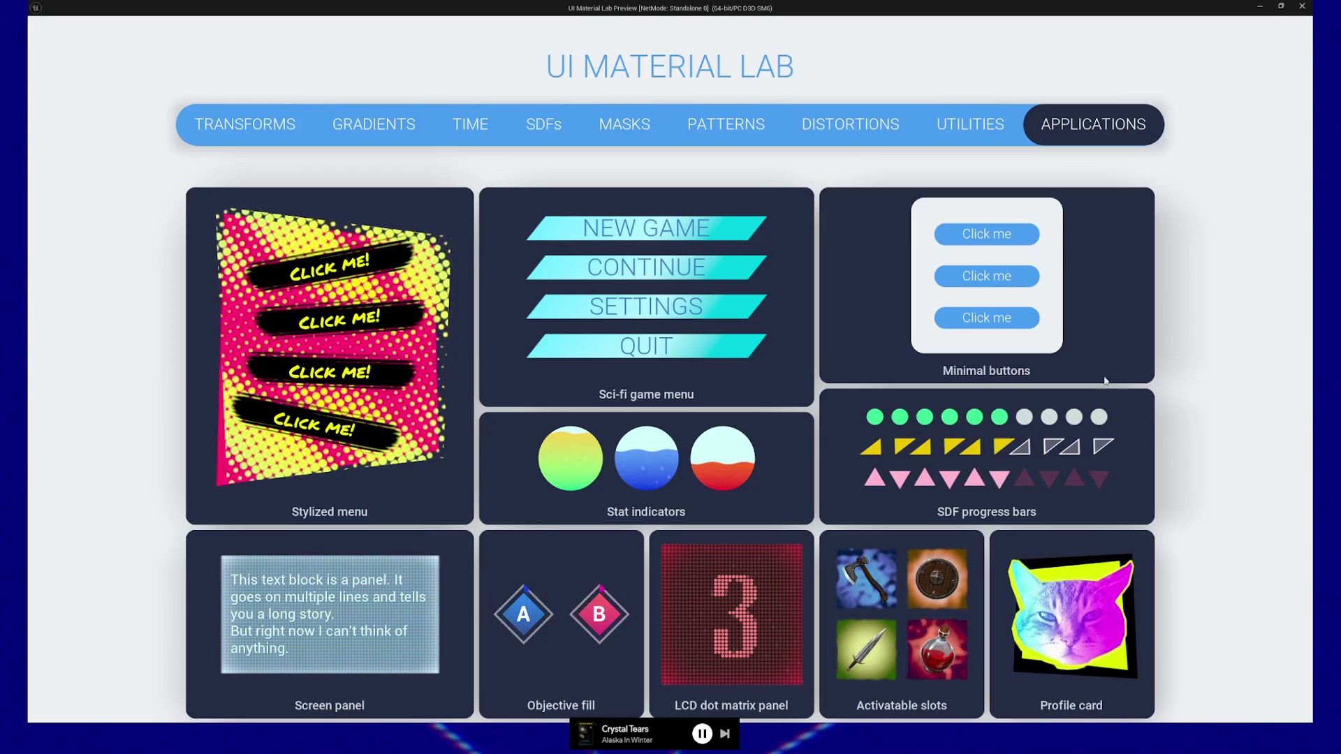
pyautogui.press('Escape')
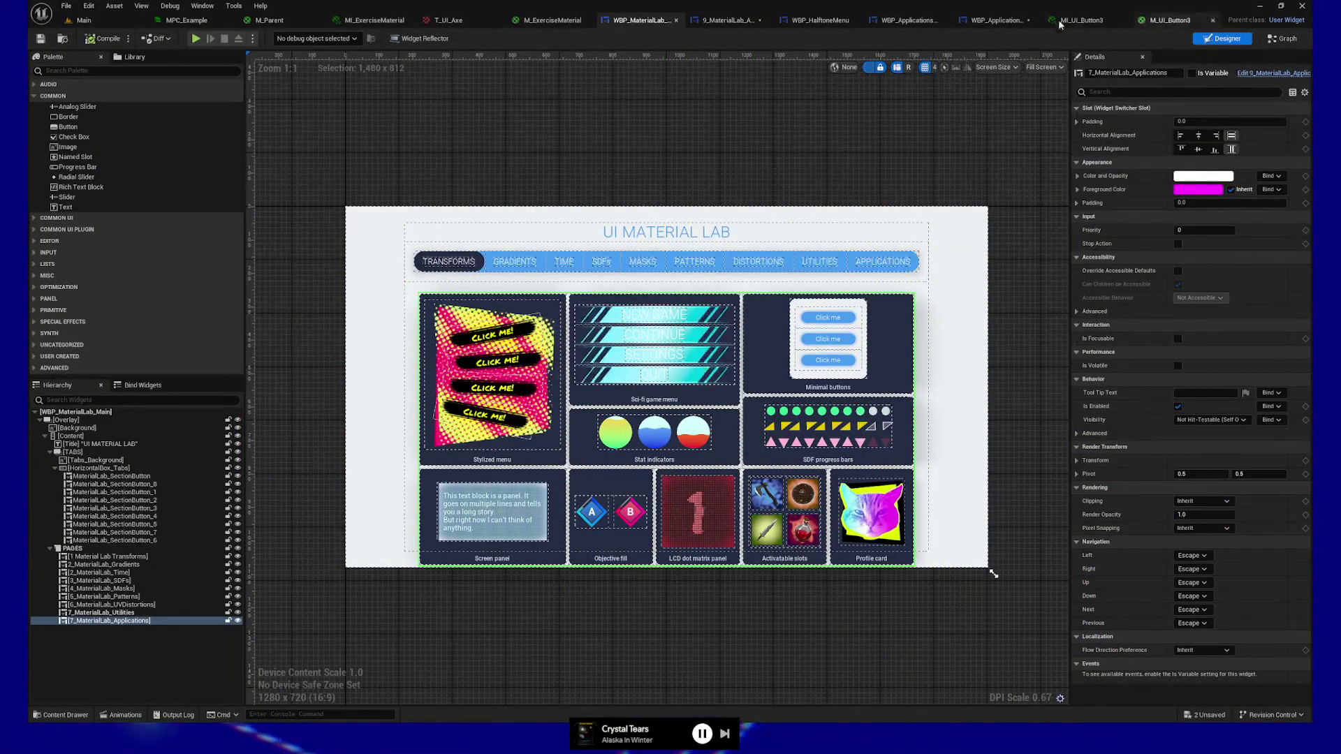
# Return to the M_UI_Button3 material graph and frame its button colour and position parameters.
pyautogui.click(995, 20)
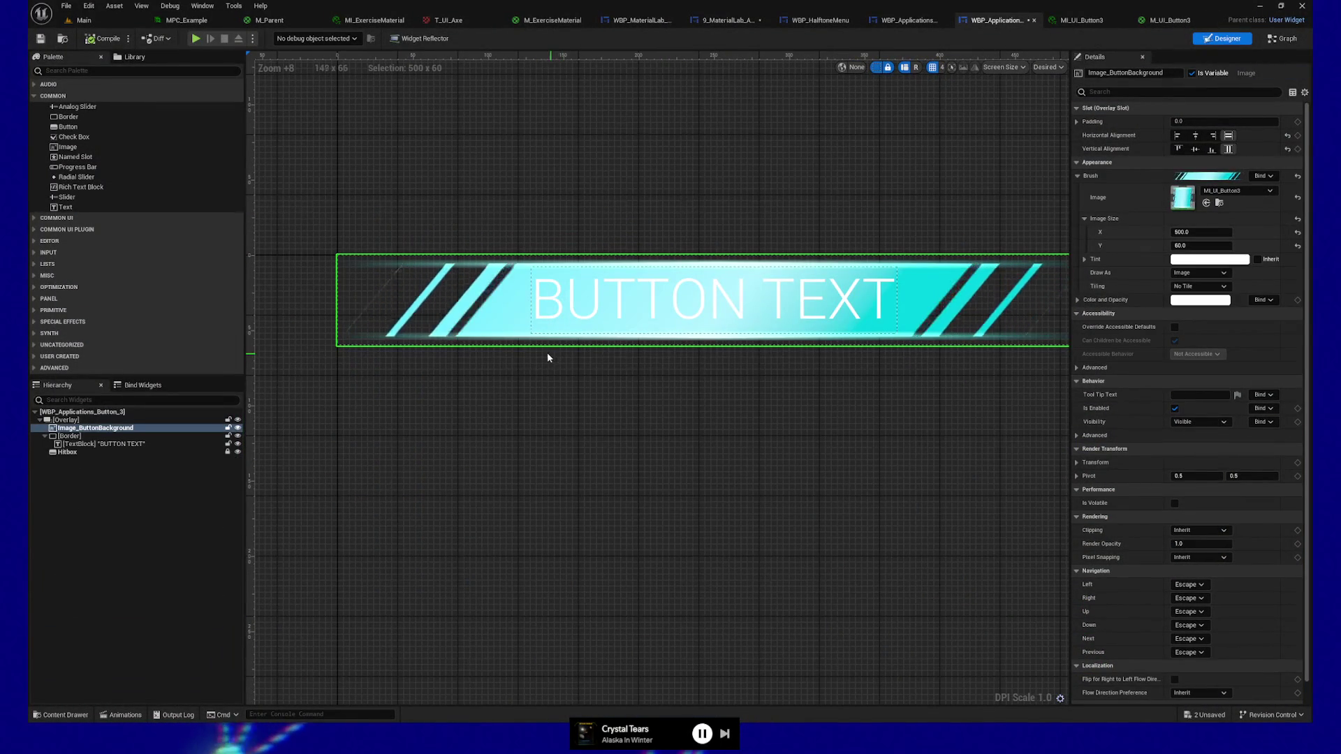
pyautogui.click(1163, 19)
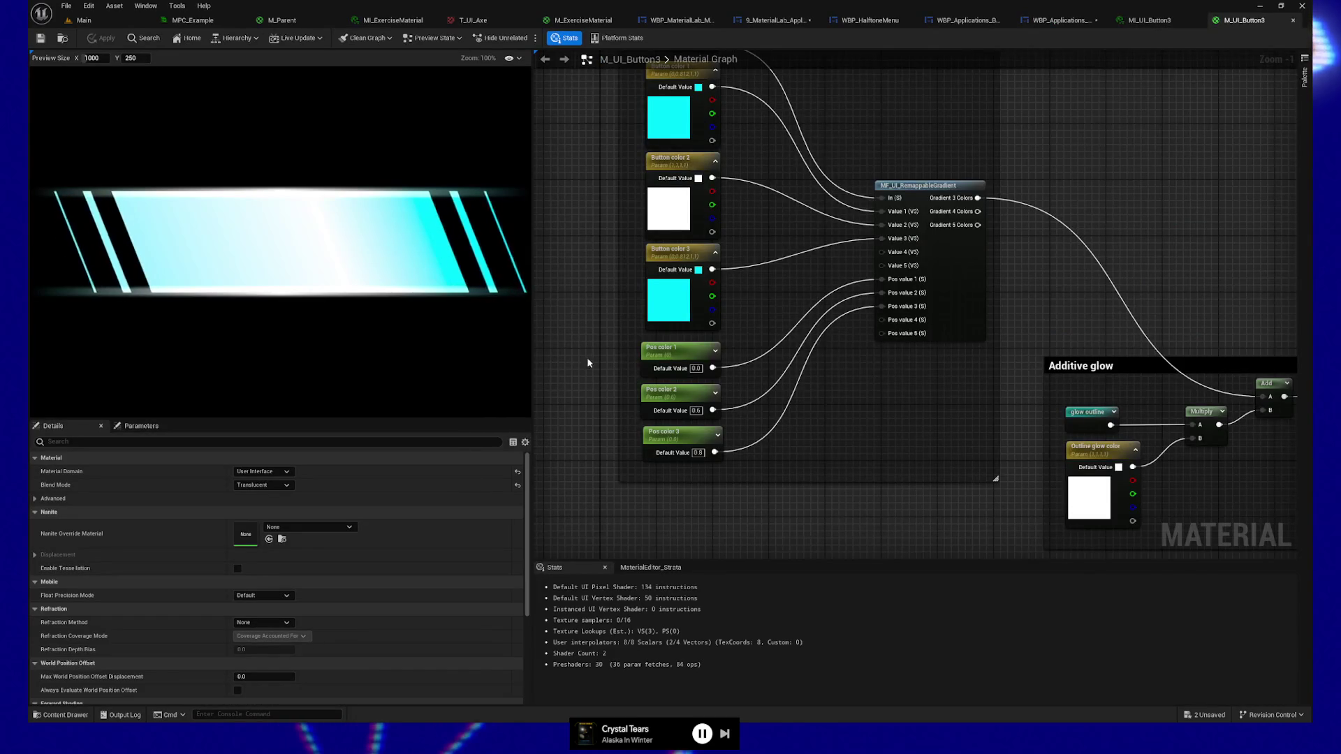
pyautogui.moveTo(588, 362); pyautogui.dragTo(593, 394)
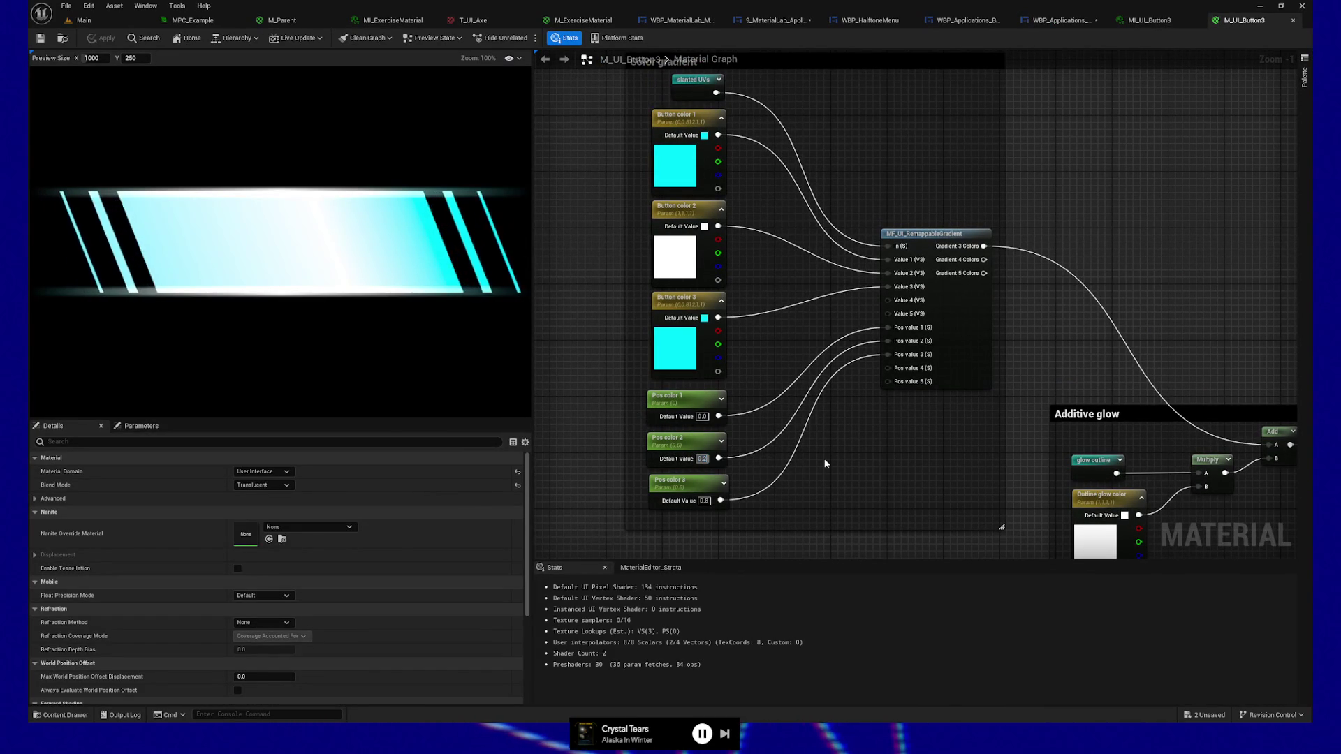
# Set the Pos color 2 default value to 0.6, then view the Additive glow nodes.
pyautogui.write('5')
pyautogui.press('Return')
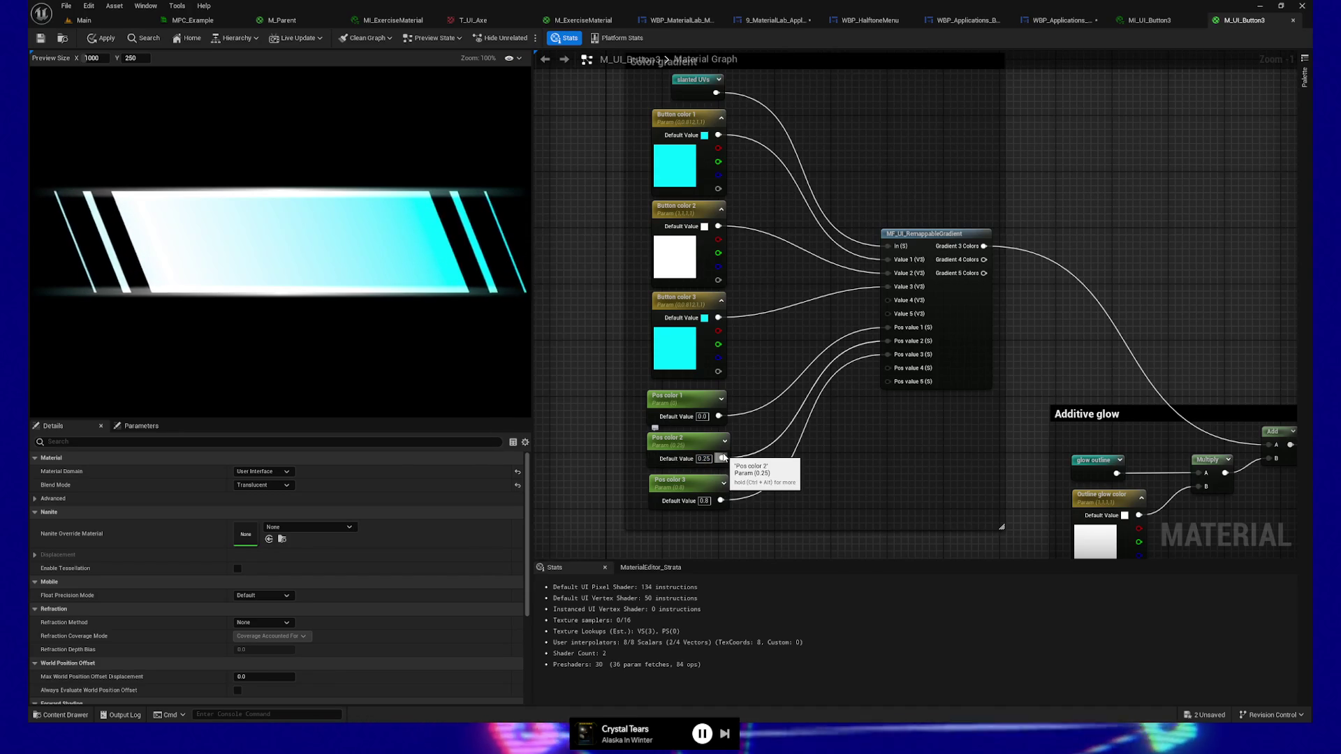
pyautogui.click(703, 459)
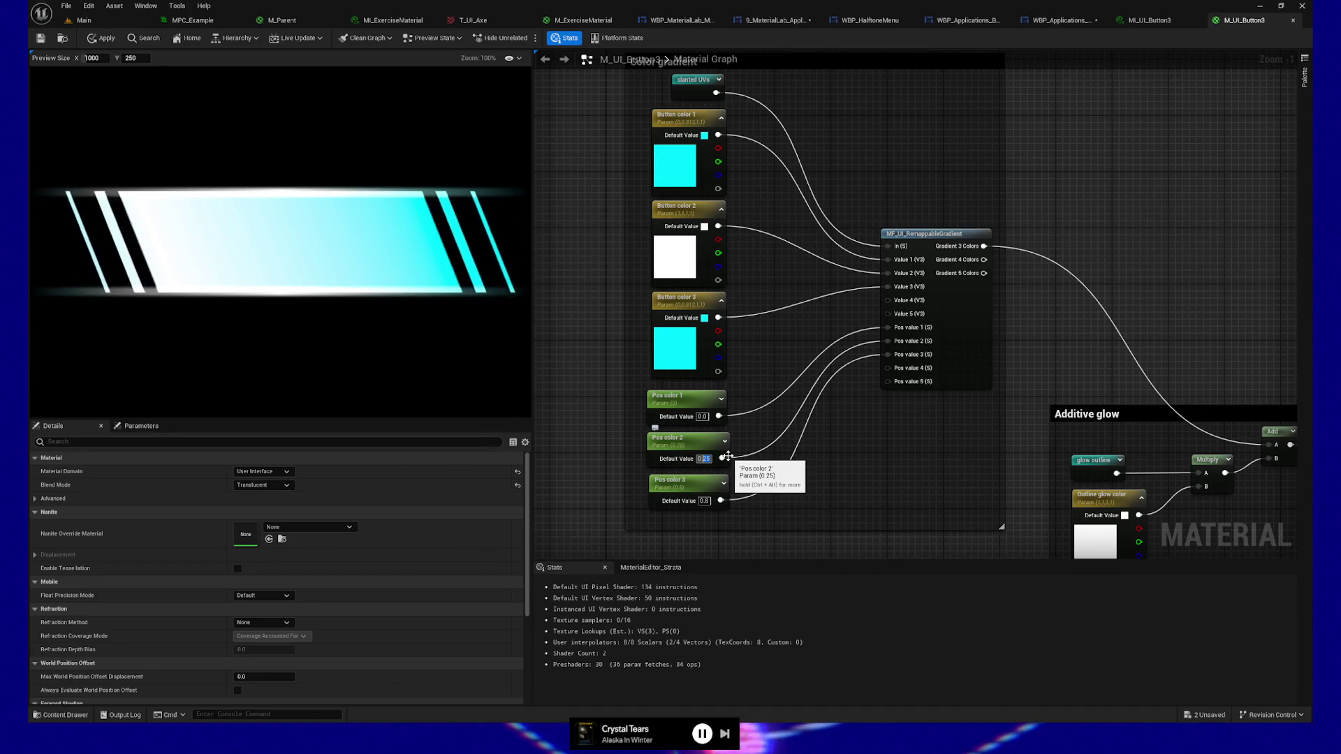
pyautogui.write('0.6')
pyautogui.press('Return')
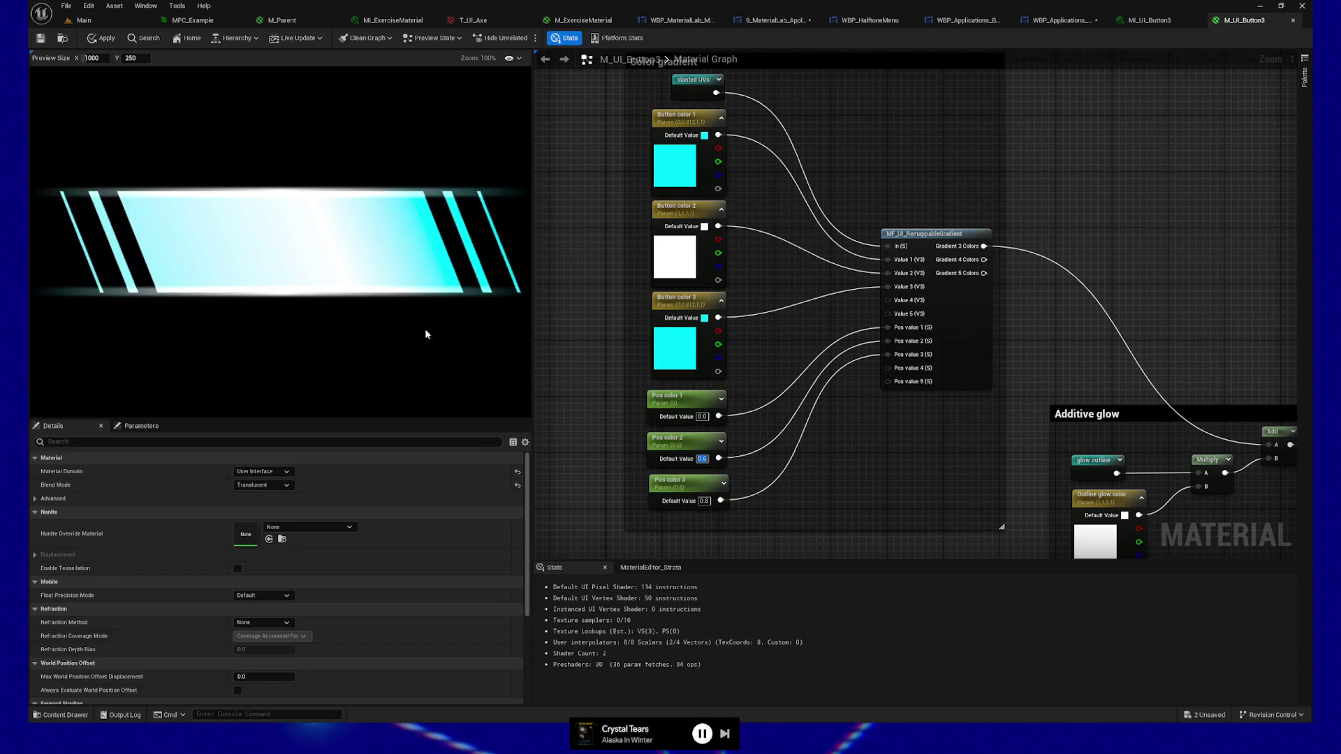
pyautogui.moveTo(871, 311)
pyautogui.mouseDown()
pyautogui.moveTo(664, 227)
pyautogui.moveTo(566, 216)
pyautogui.mouseUp()
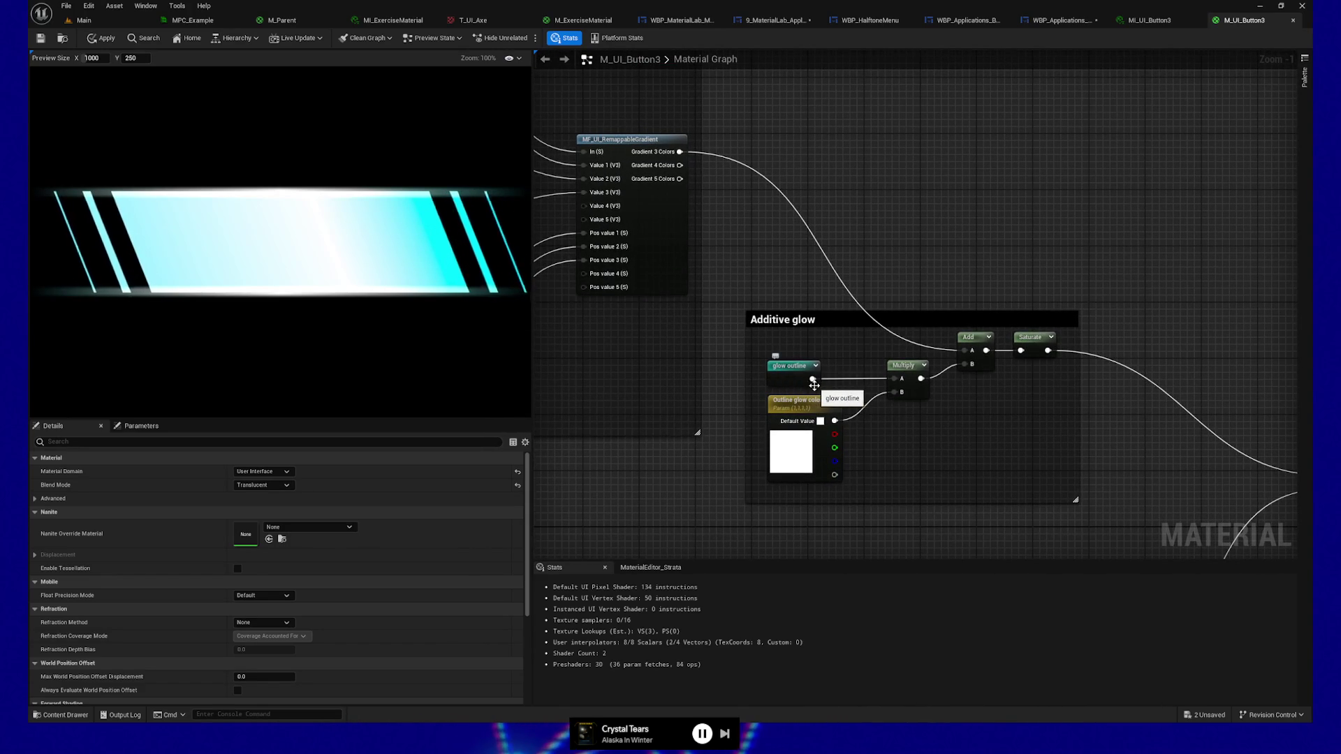
pyautogui.rightClick(1031, 339)
pyautogui.click(1059, 372)
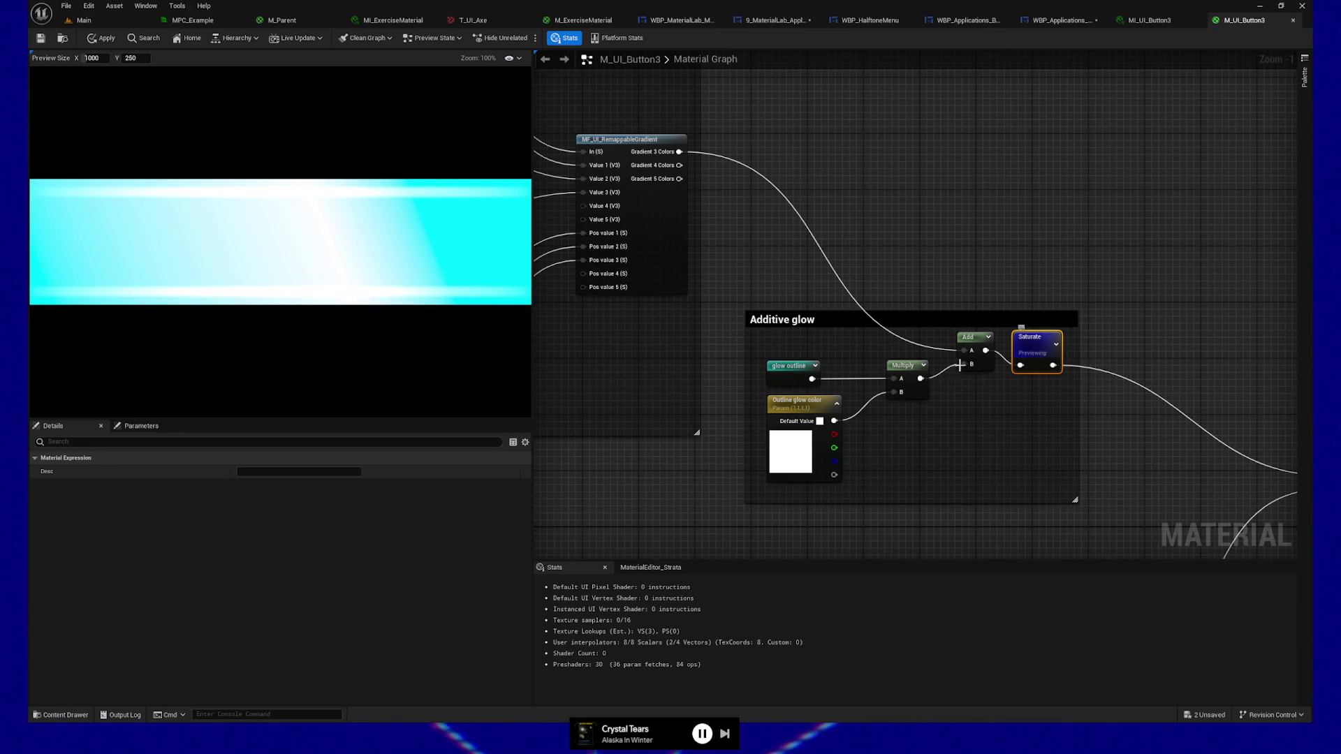
pyautogui.rightClick(790, 373)
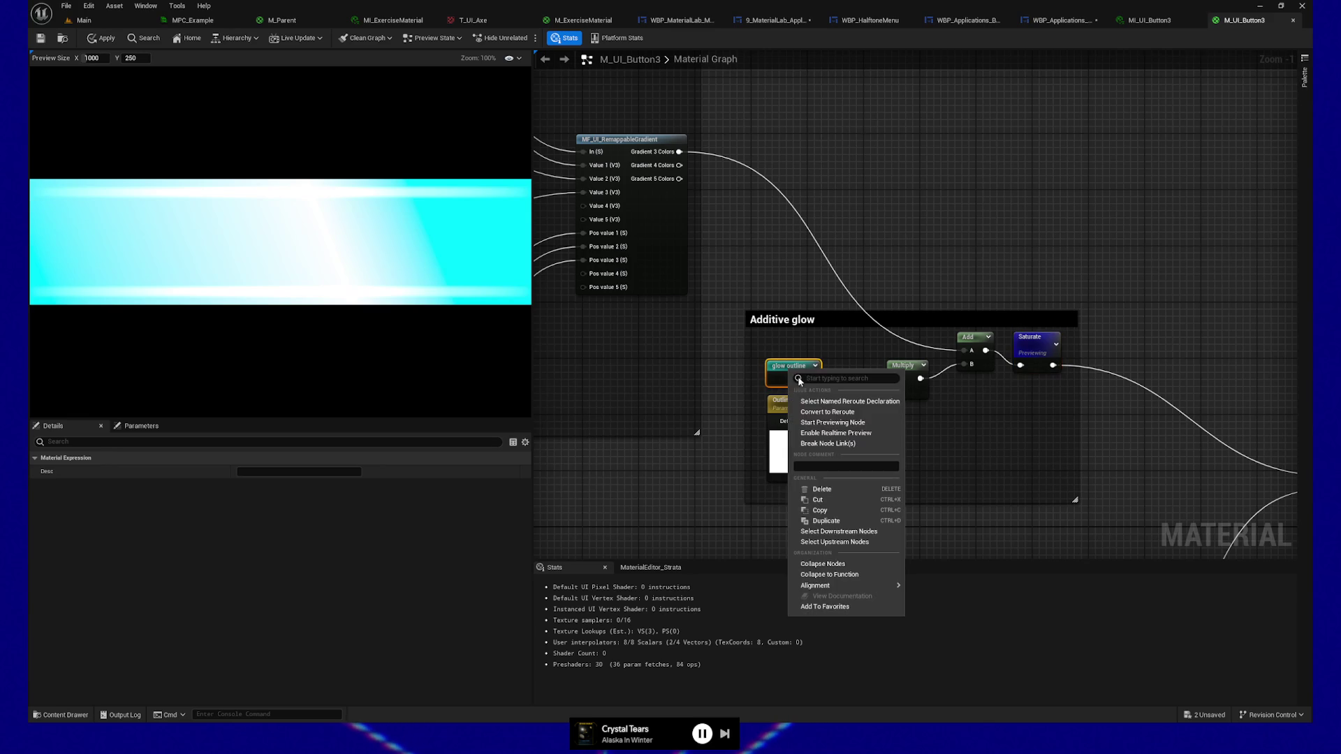
pyautogui.click(834, 423)
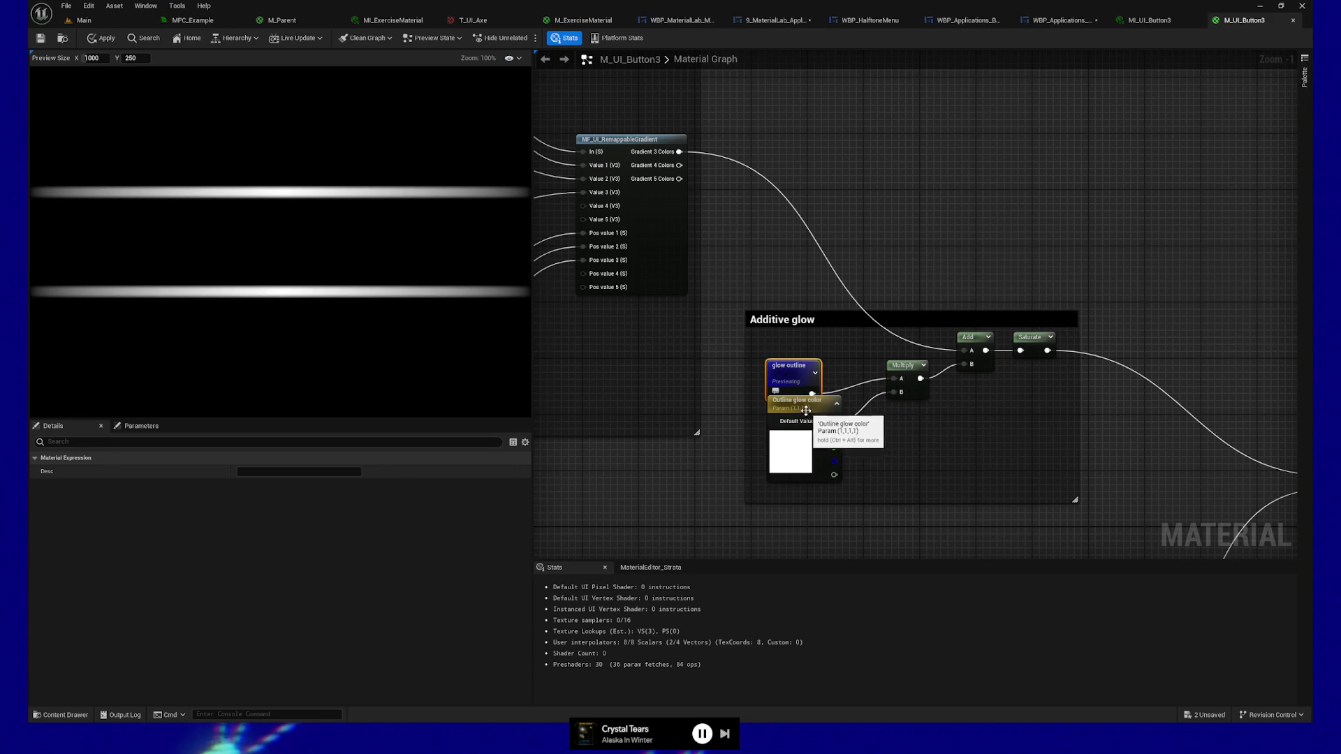
pyautogui.rightClick(786, 375)
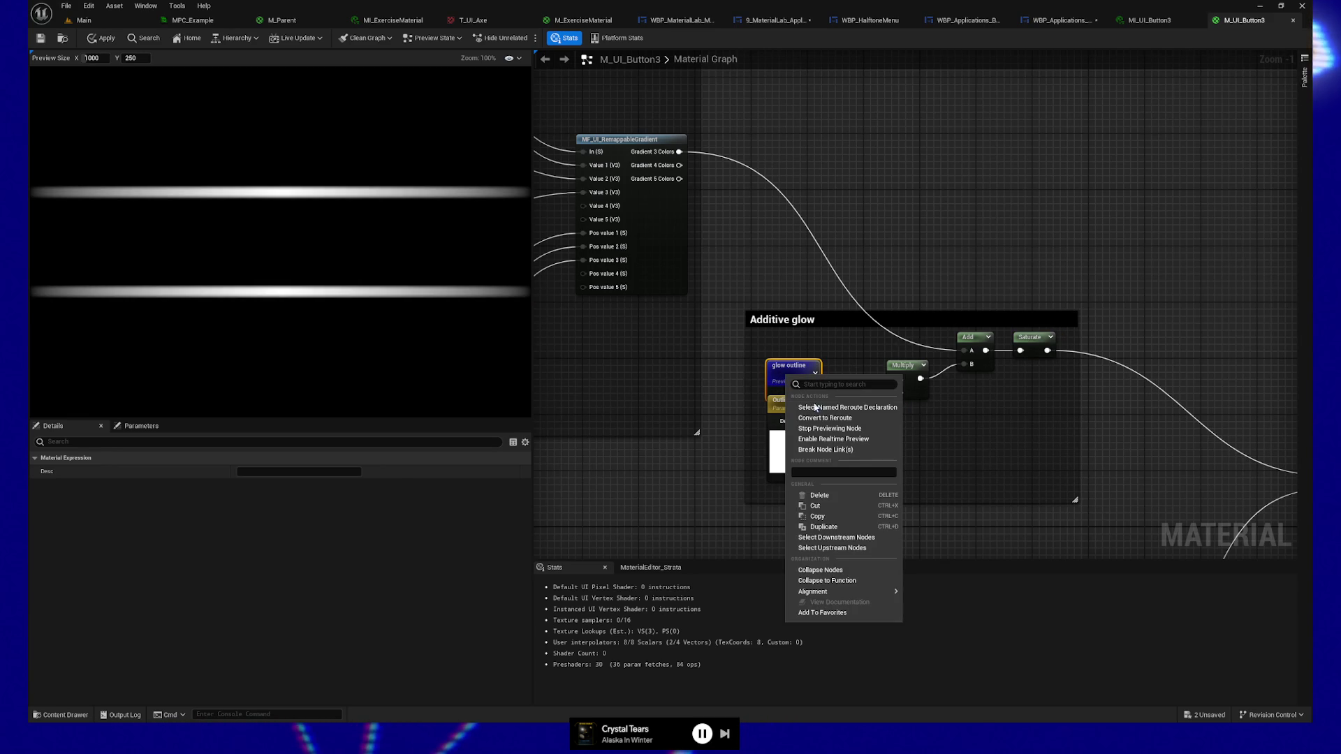
pyautogui.click(831, 429)
pyautogui.moveTo(647, 480)
pyautogui.mouseDown()
pyautogui.moveTo(731, 185)
pyautogui.moveTo(949, 140)
pyautogui.moveTo(781, 203)
pyautogui.moveTo(955, 266)
pyautogui.moveTo(922, 281)
pyautogui.moveTo(929, 300)
pyautogui.mouseUp()
pyautogui.moveTo(772, 298); pyautogui.dragTo(975, 280)
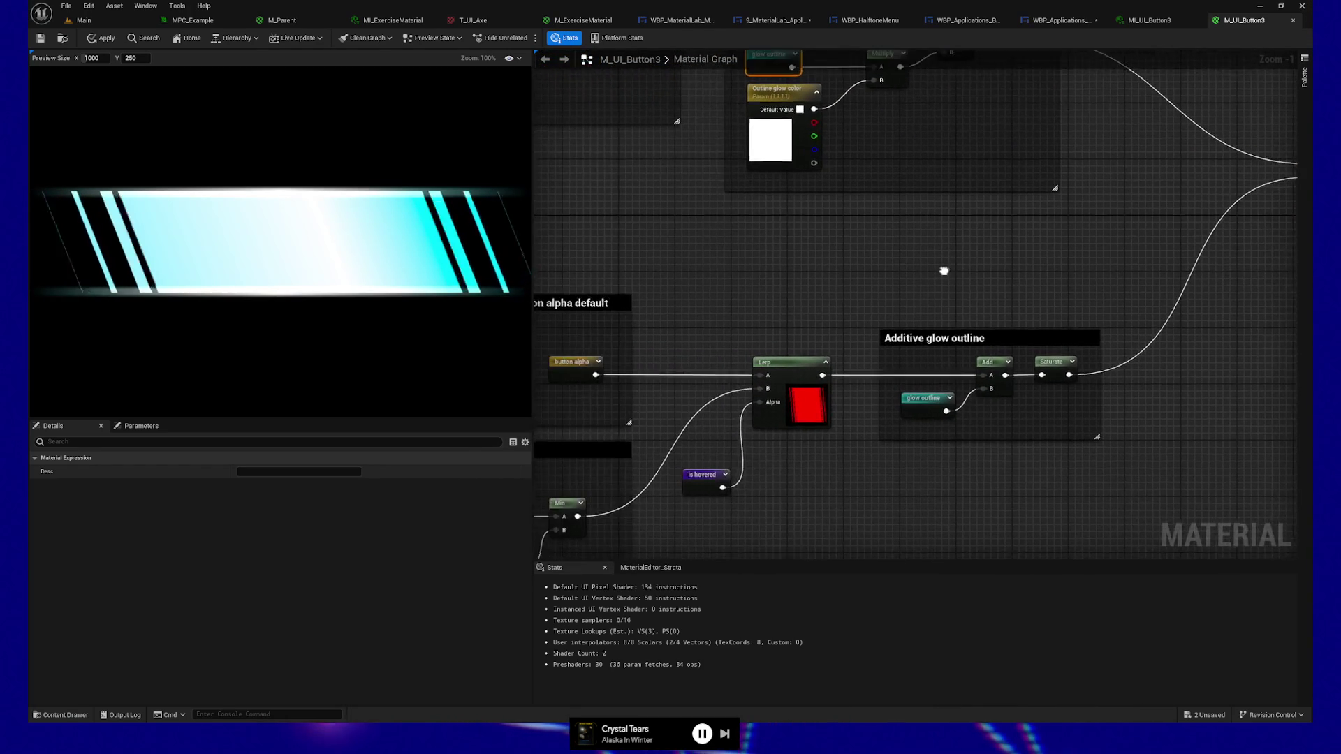
pyautogui.moveTo(775, 309); pyautogui.dragTo(976, 265)
pyautogui.moveTo(691, 294); pyautogui.dragTo(862, 226)
pyautogui.moveTo(795, 296); pyautogui.dragTo(781, 284)
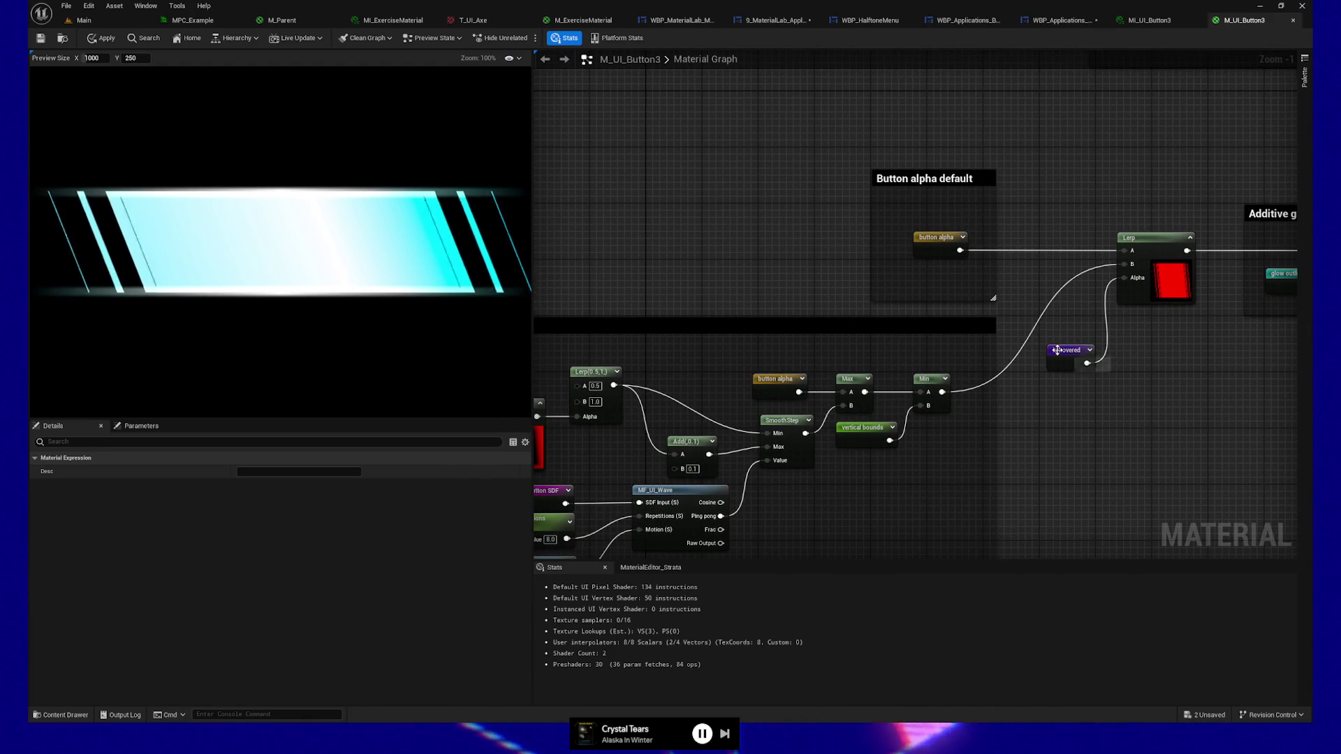
pyautogui.moveTo(1053, 395); pyautogui.dragTo(993, 408)
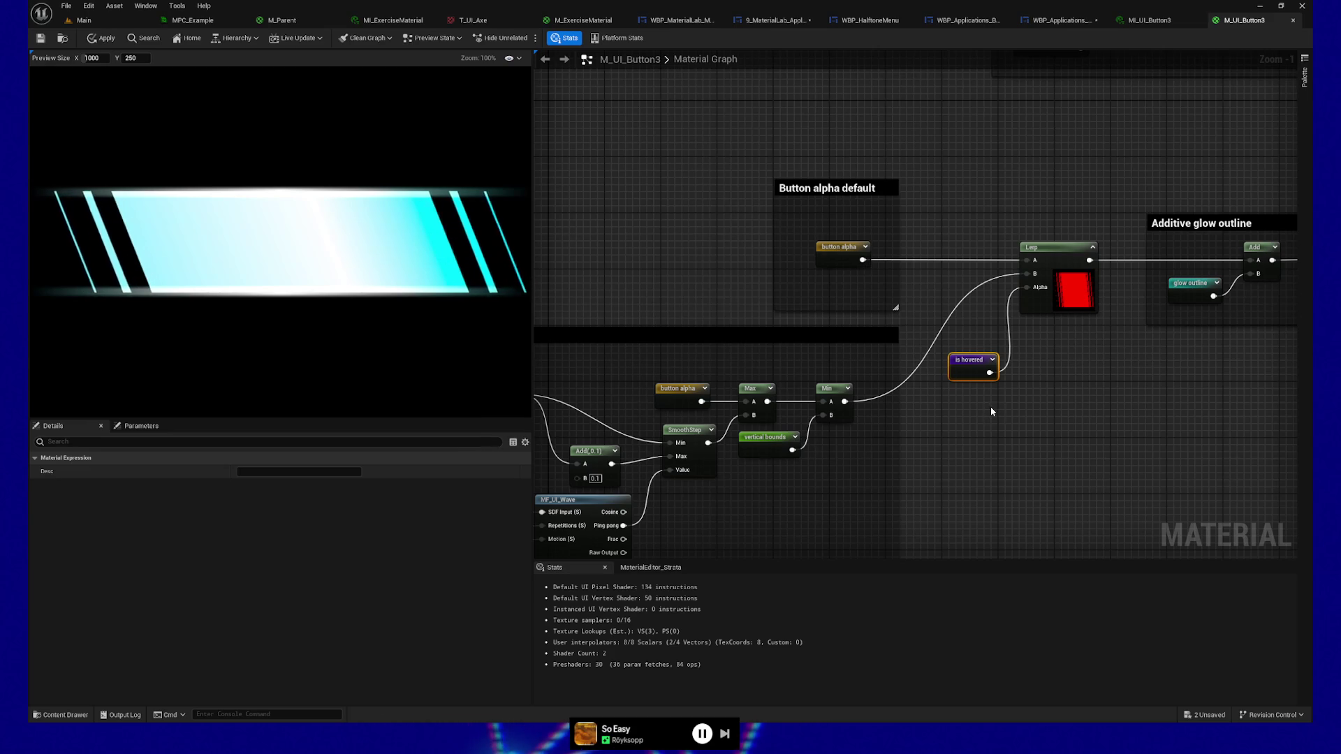
pyautogui.moveTo(990, 406); pyautogui.dragTo(1006, 370)
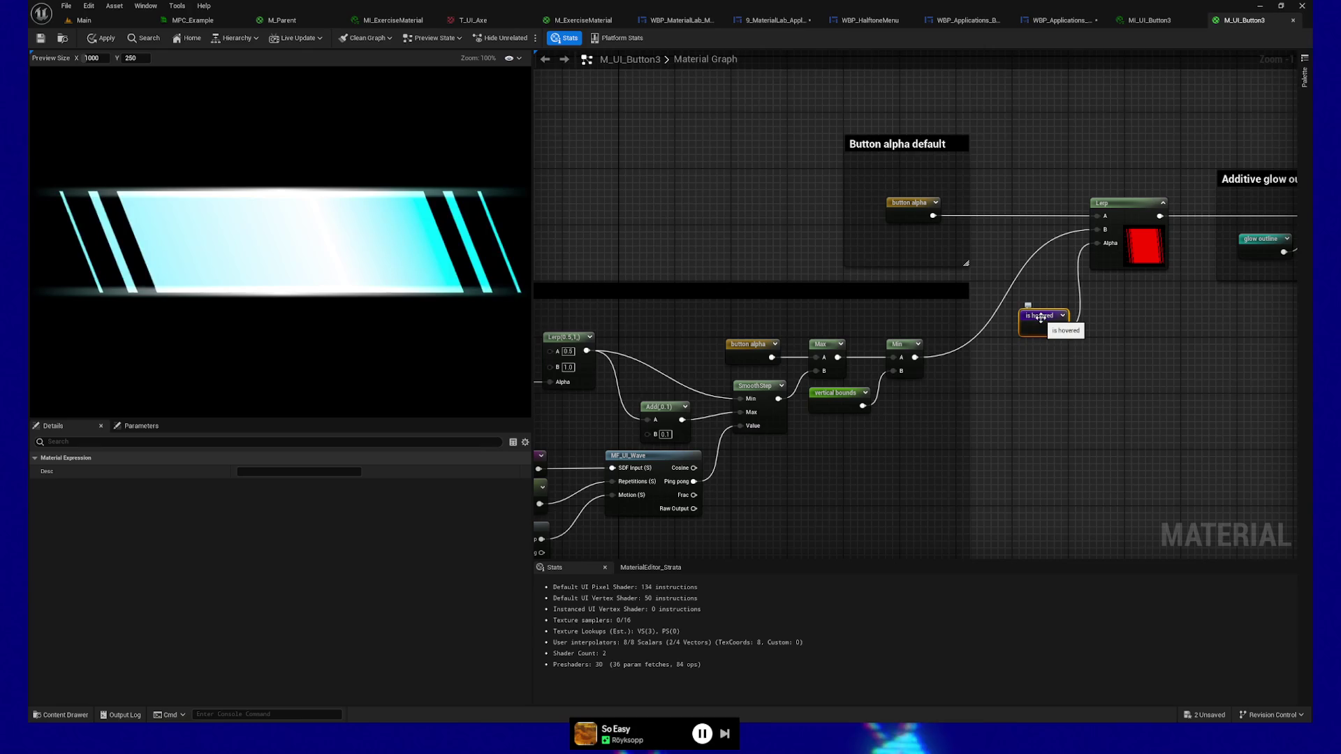
pyautogui.moveTo(1009, 389); pyautogui.dragTo(1105, 368)
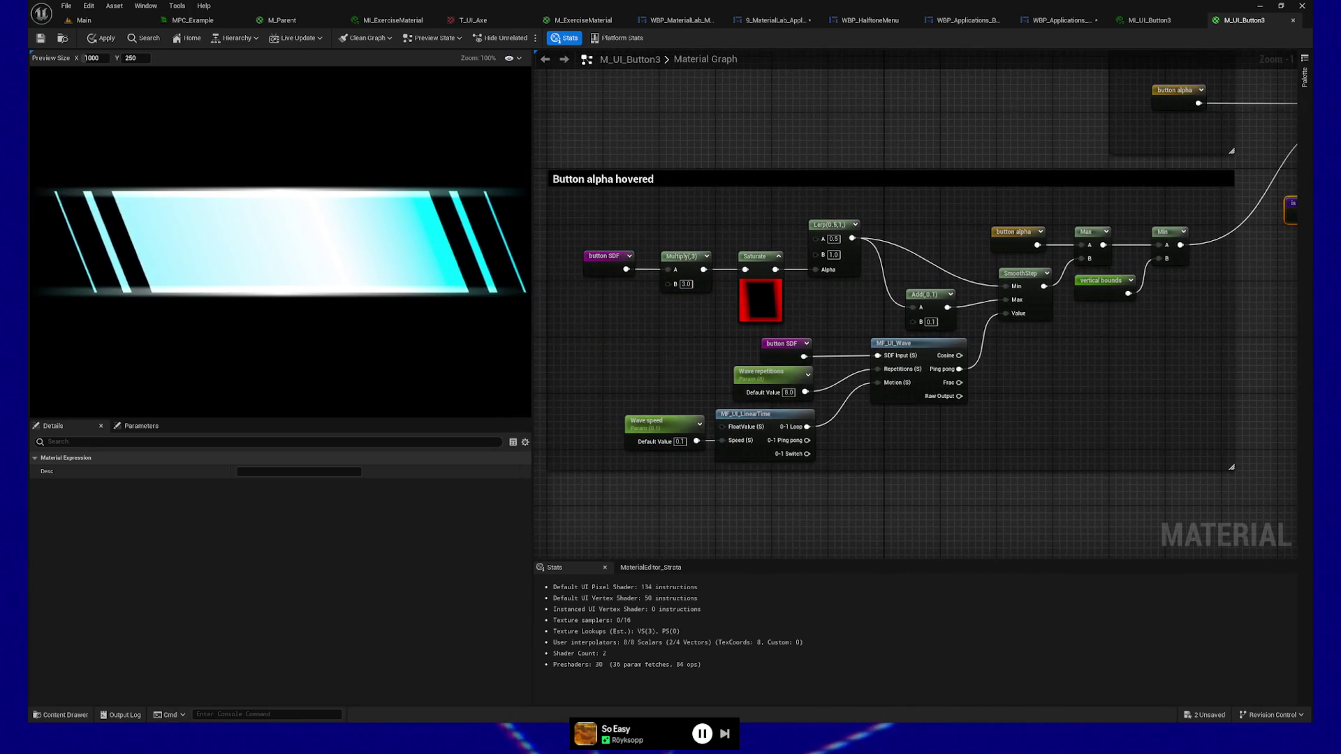
# Reframe the Button alpha hovered group and inspect the Multiply node's constants.
pyautogui.moveTo(670, 358); pyautogui.dragTo(680, 370)
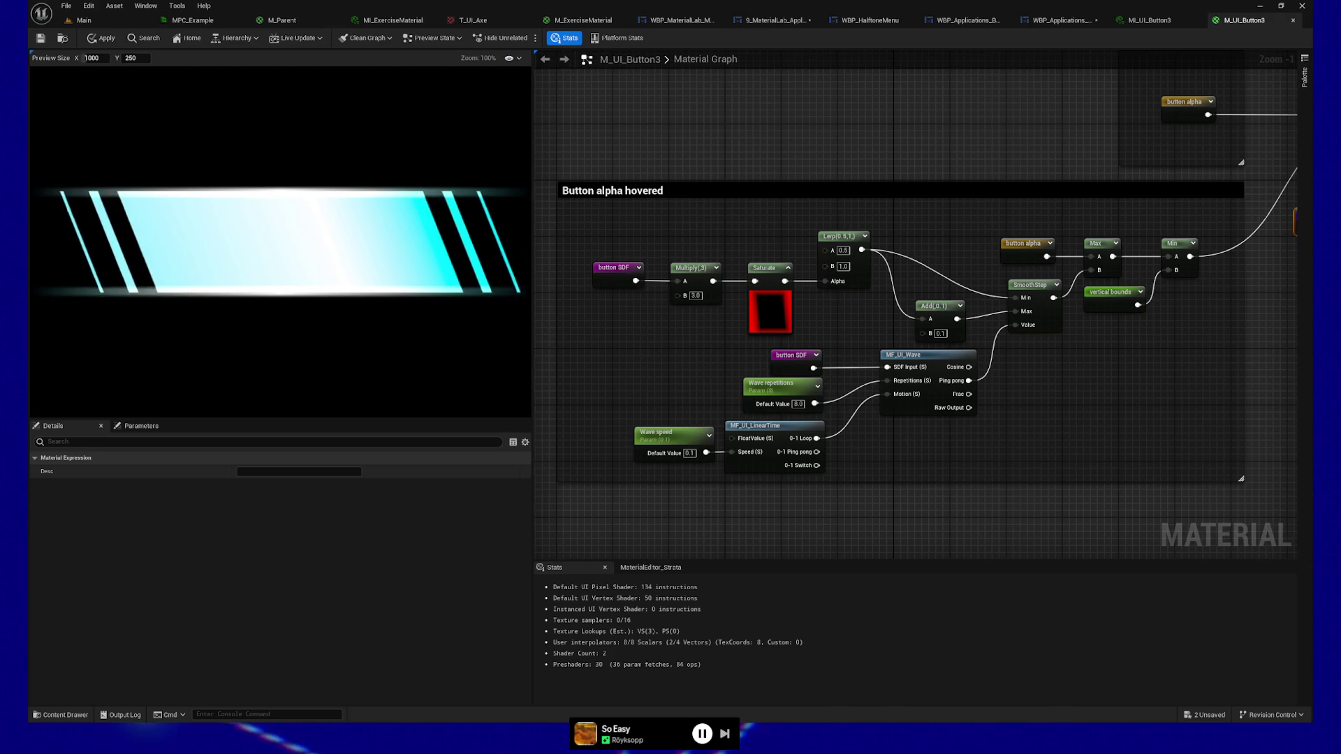
pyautogui.moveTo(646, 353); pyautogui.dragTo(624, 357)
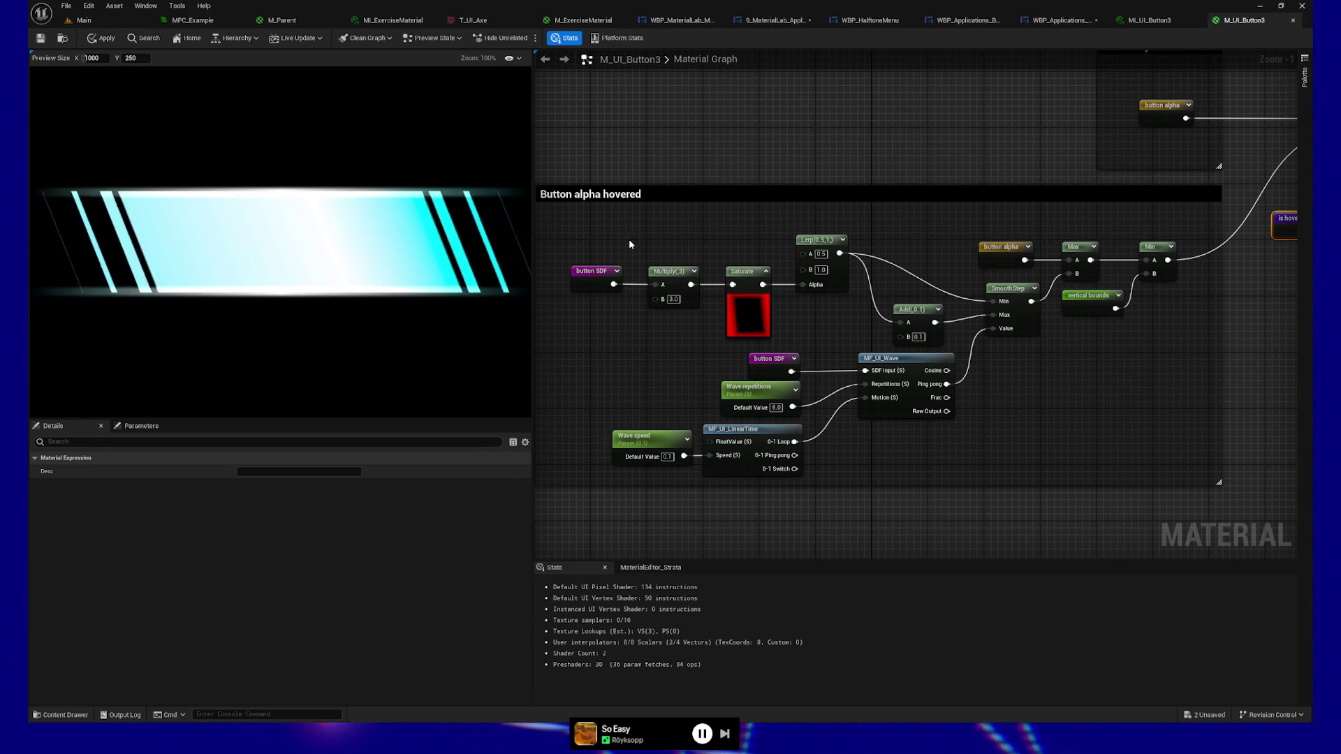
pyautogui.click(669, 278)
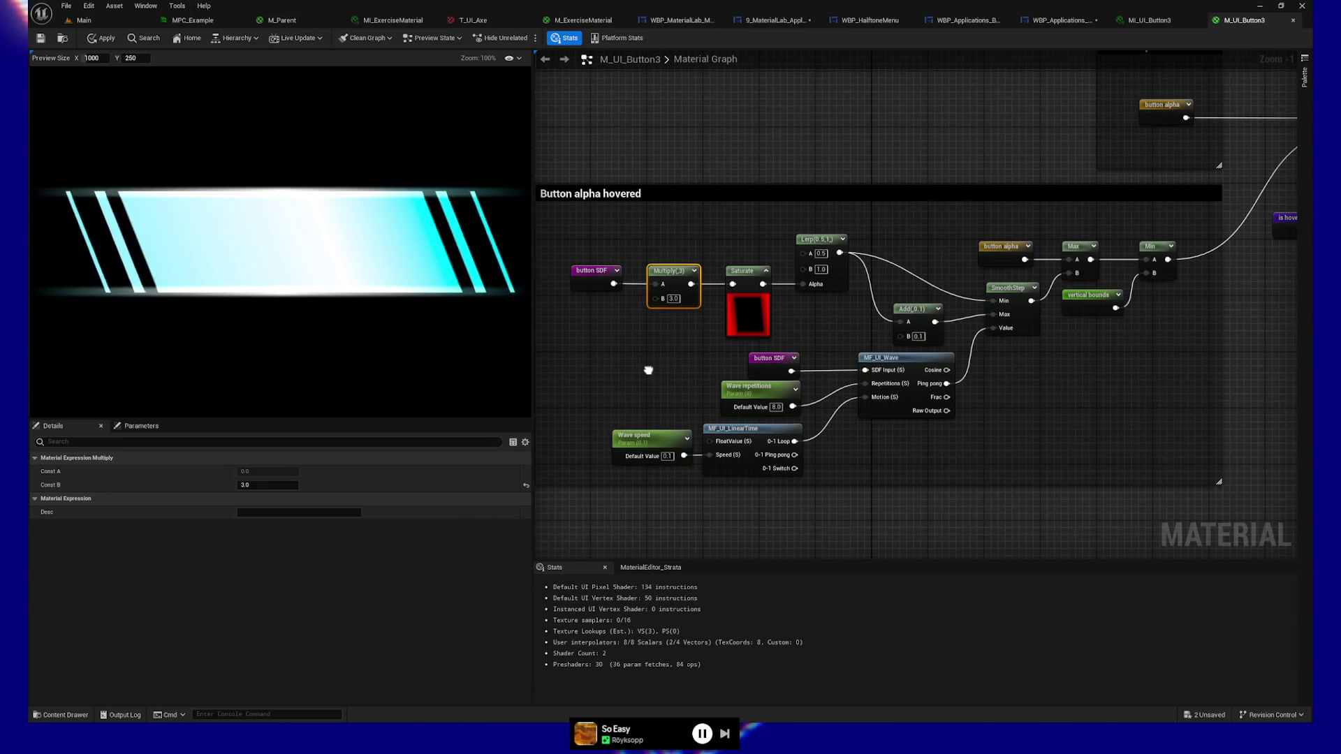
pyautogui.moveTo(647, 371); pyautogui.dragTo(689, 367)
# Wire MF_UI_LinearTime's Ping pong, Switch, then Loop outputs into MF_UI_Wave's Motion input.
pyautogui.click(782, 427)
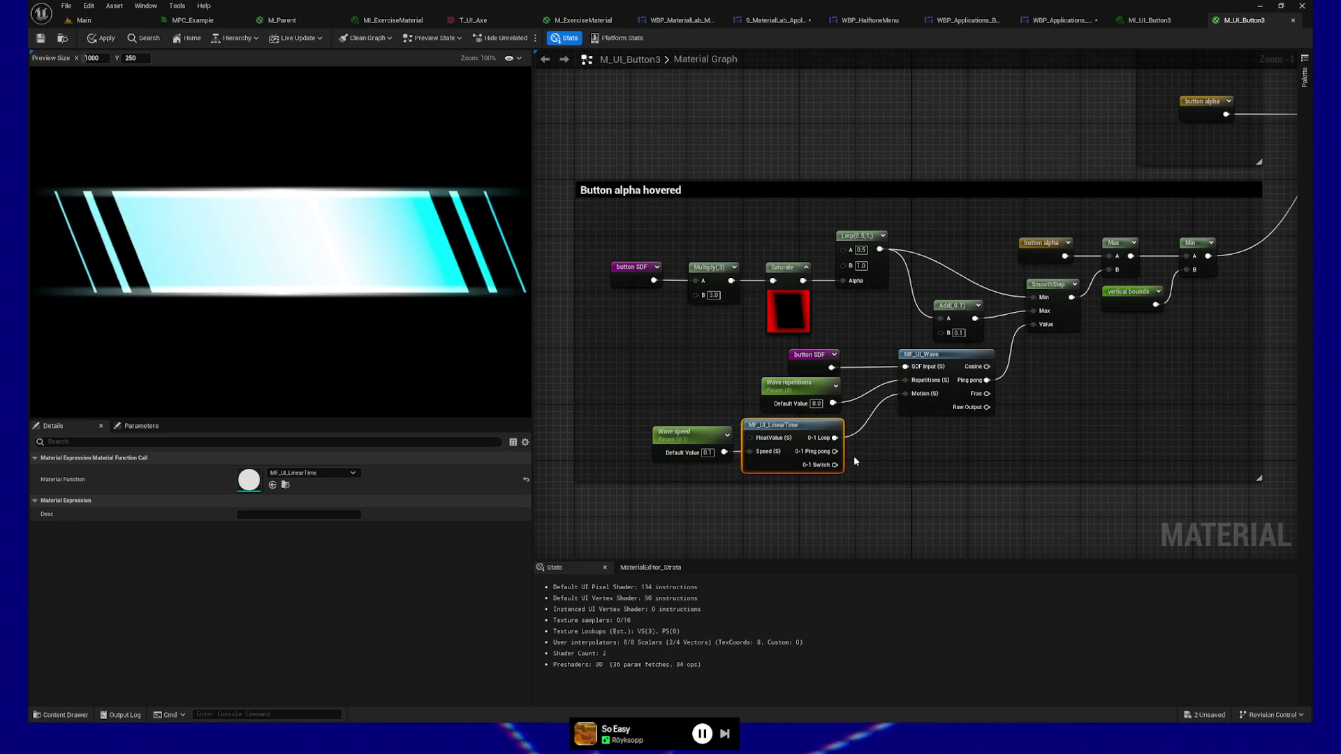
pyautogui.moveTo(834, 451); pyautogui.dragTo(868, 438)
pyautogui.moveTo(908, 395); pyautogui.dragTo(908, 396)
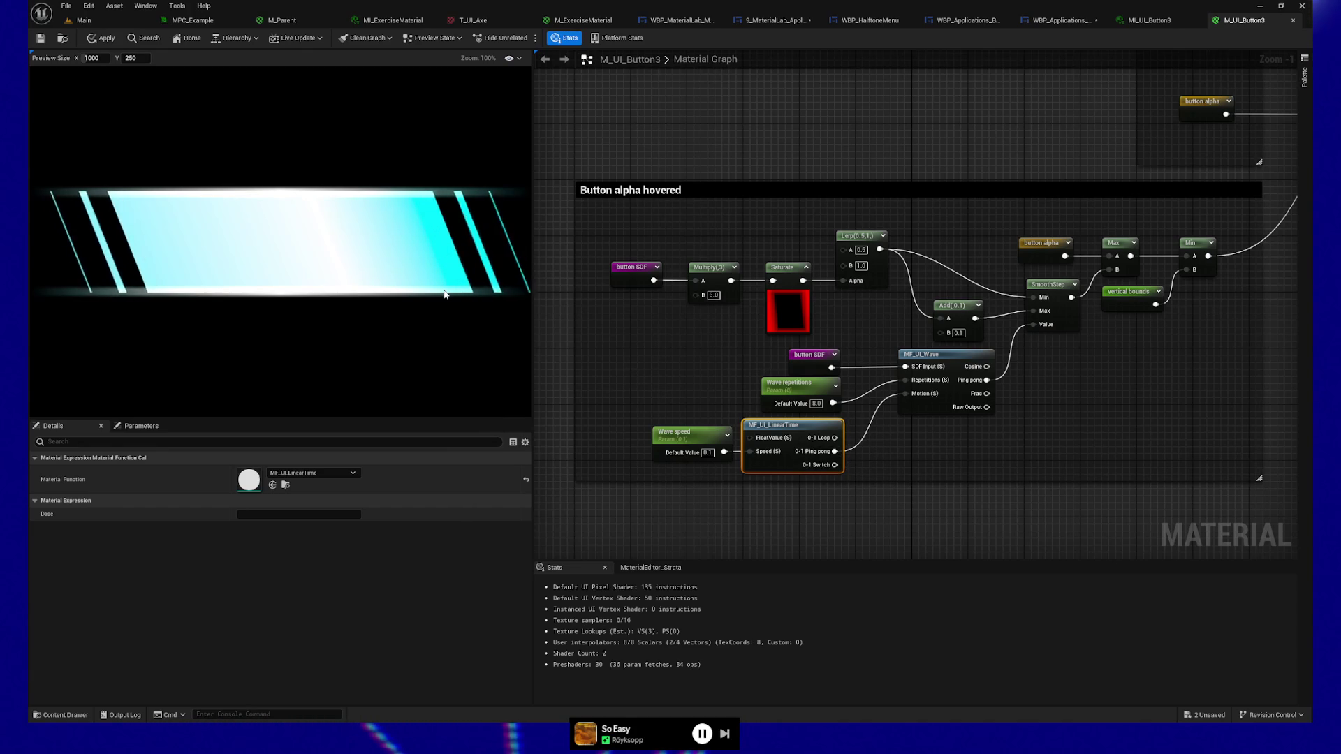
pyautogui.moveTo(836, 472); pyautogui.dragTo(906, 394)
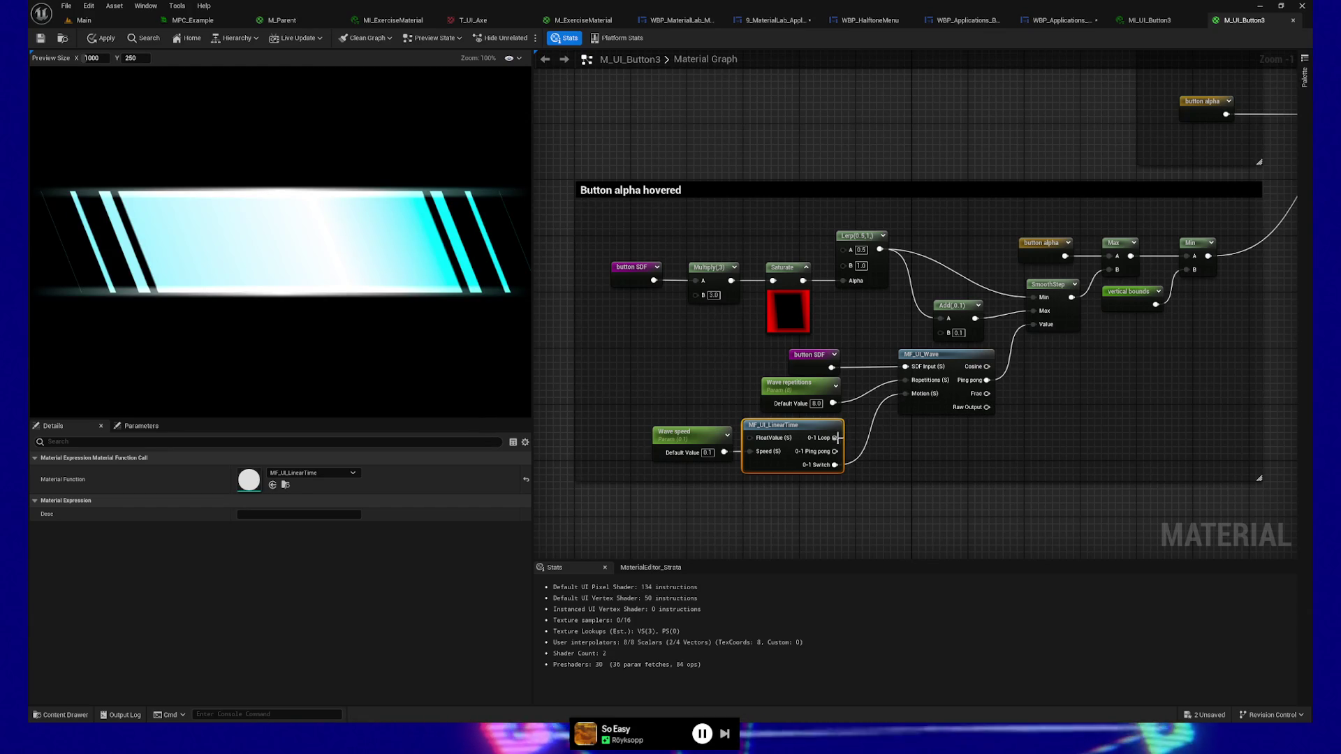
pyautogui.moveTo(837, 438)
pyautogui.mouseDown()
pyautogui.moveTo(870, 435)
pyautogui.moveTo(906, 393)
pyautogui.mouseUp()
pyautogui.write('0.001')
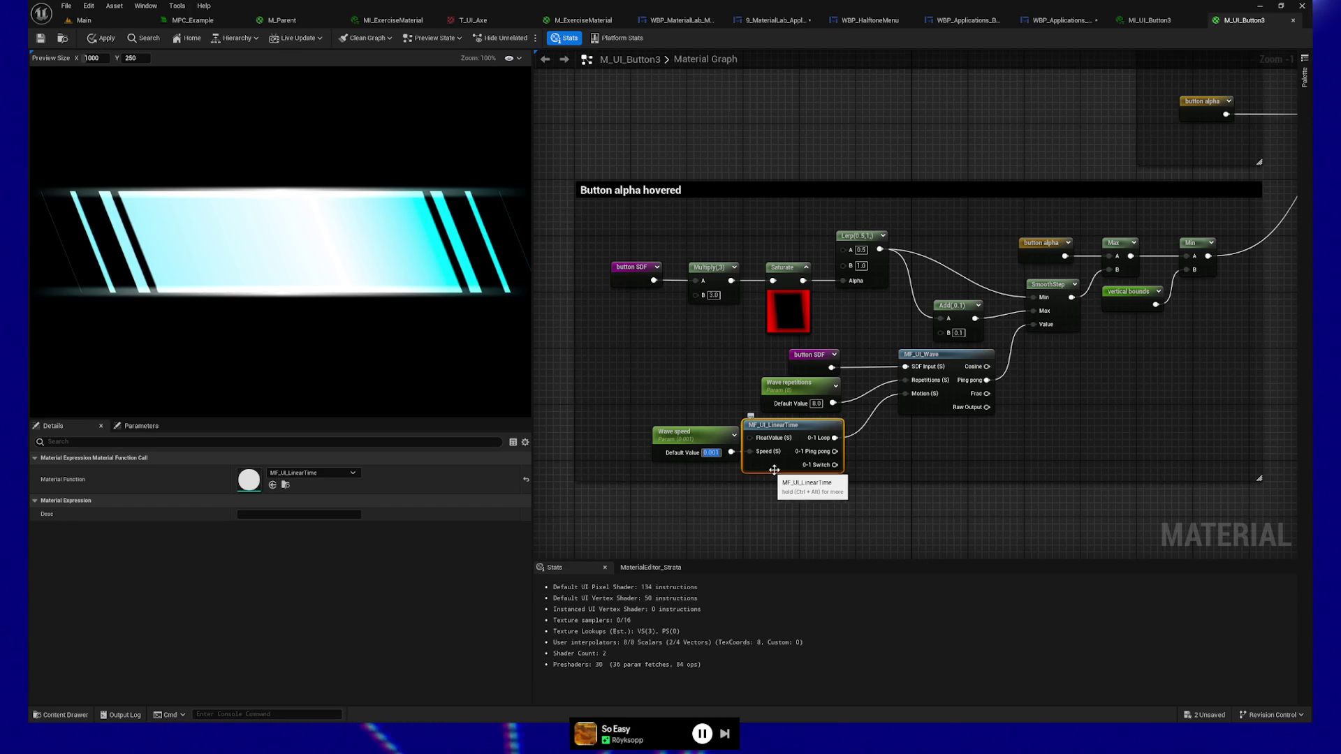
# Set Wave speed's default value to 0.1 after trying 0.005, then select MF_UI_Wave.
pyautogui.click(747, 503)
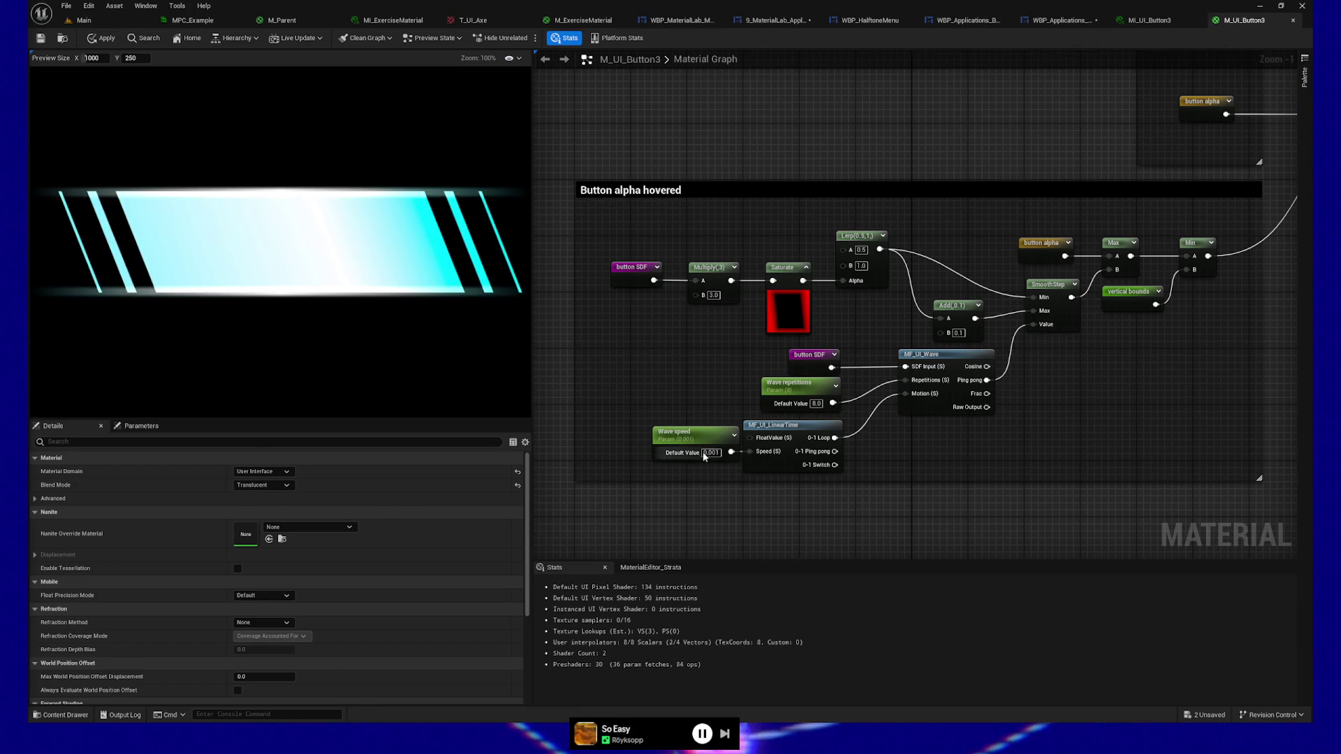
pyautogui.write('0.005')
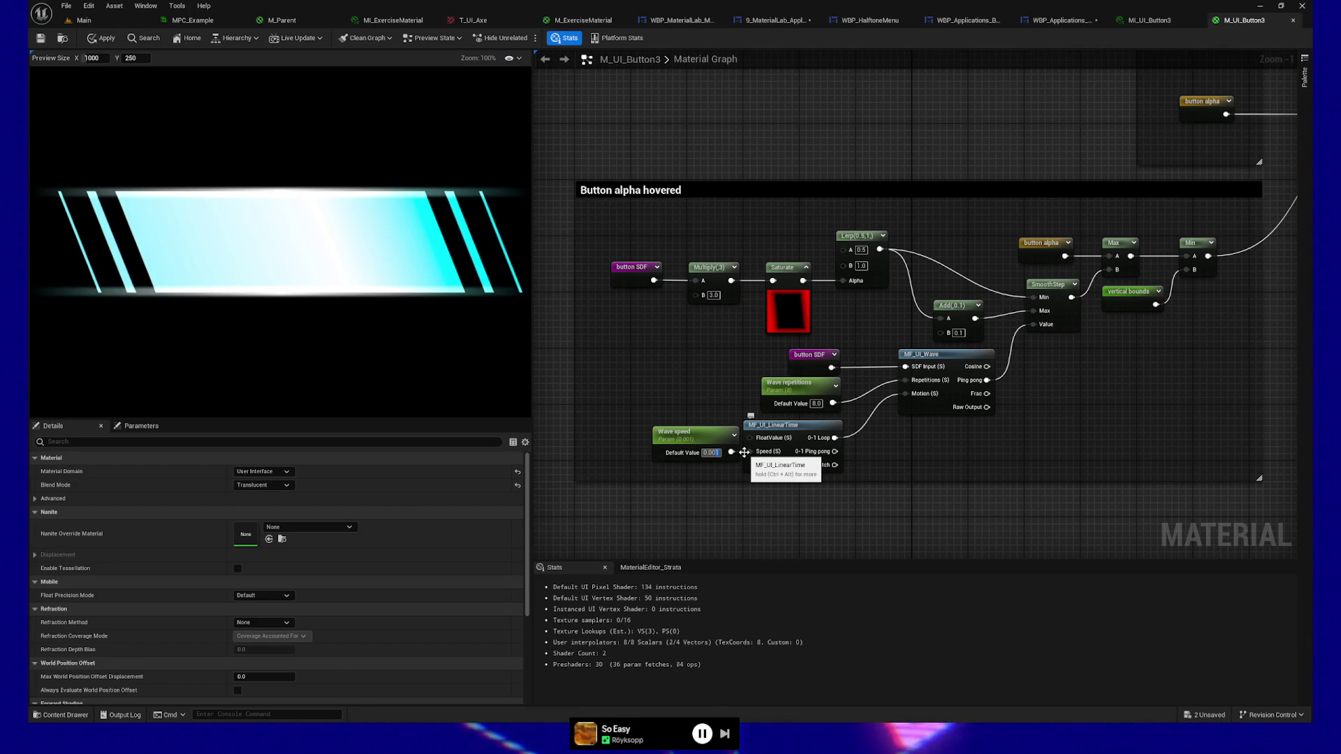
pyautogui.press('Return')
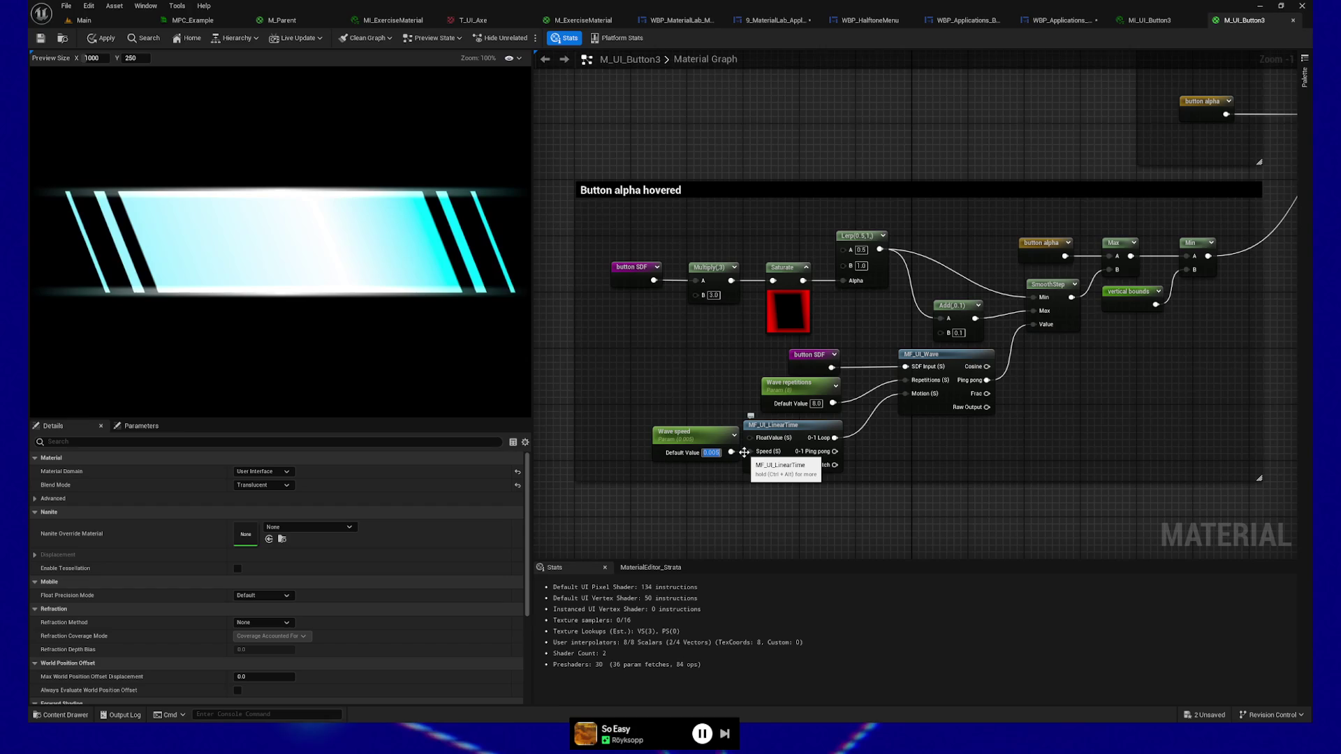
pyautogui.click(708, 453)
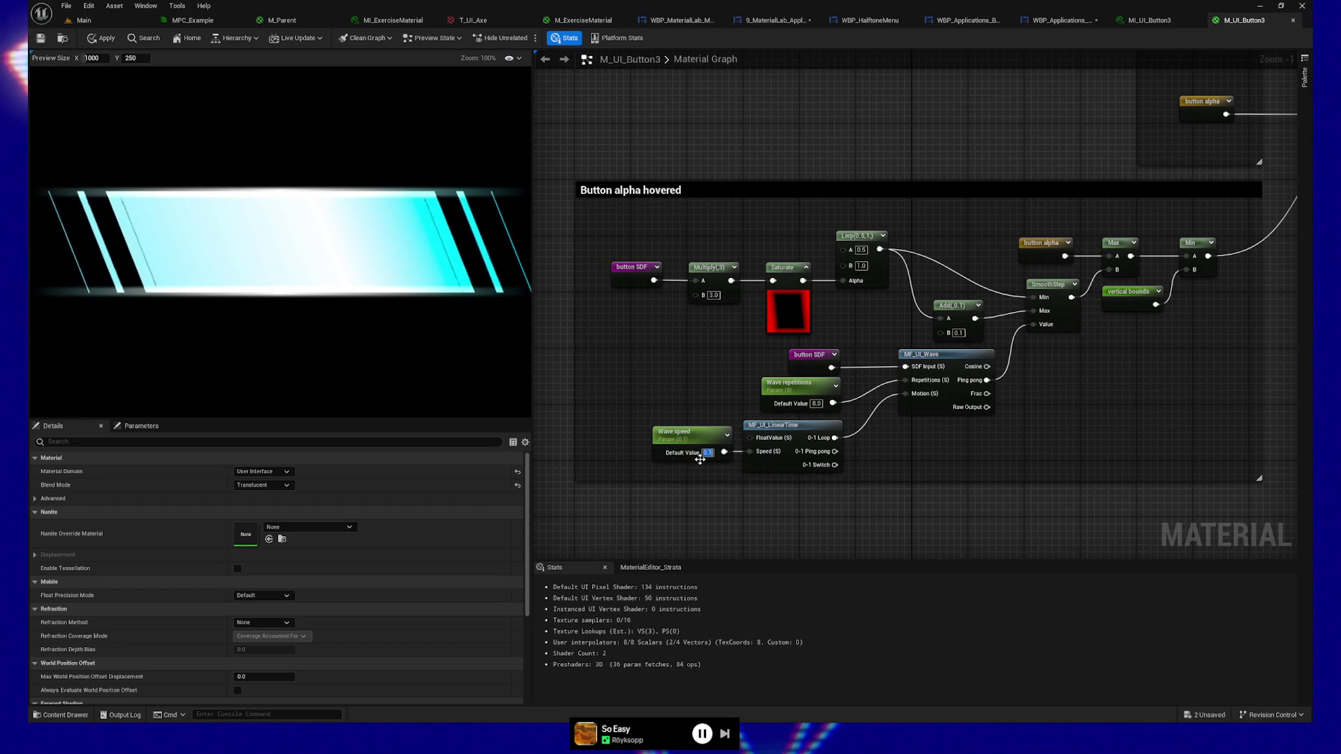
pyautogui.write('0.1')
pyautogui.press('Return')
pyautogui.moveTo(1015, 497); pyautogui.dragTo(954, 497)
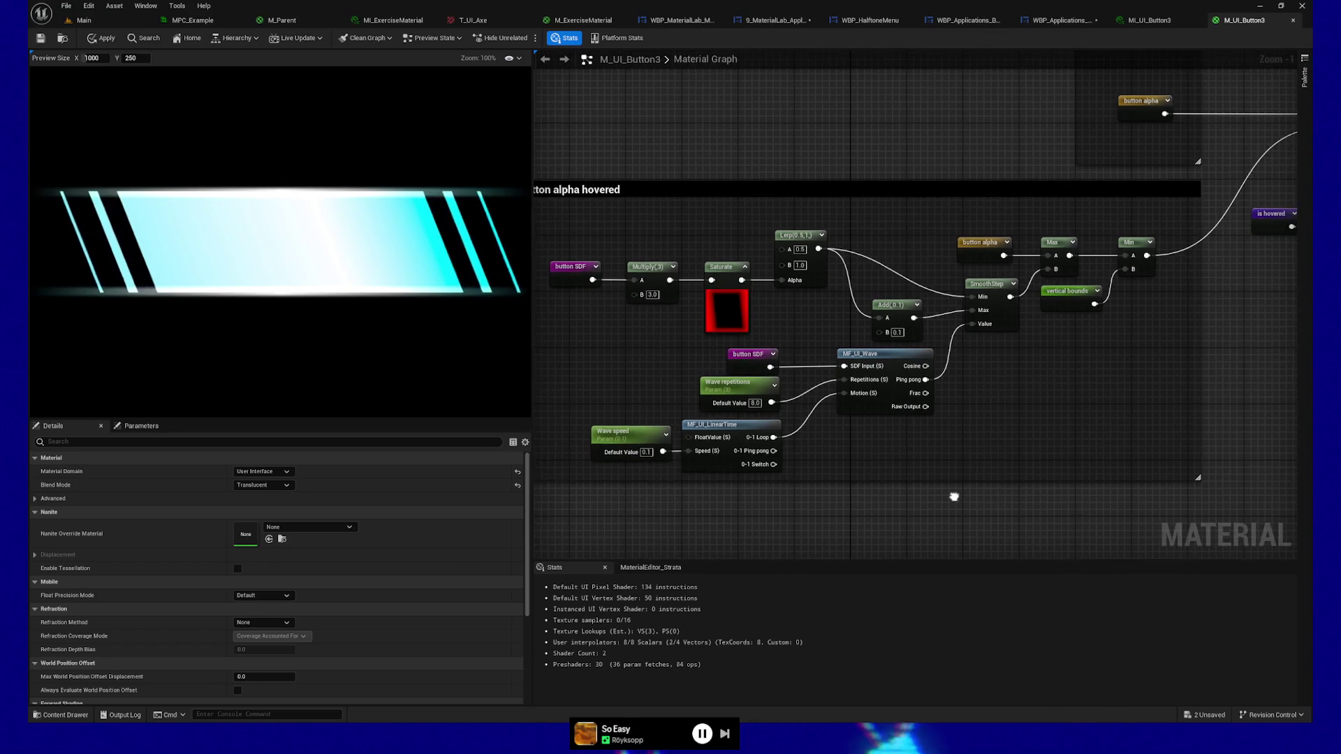
pyautogui.click(882, 360)
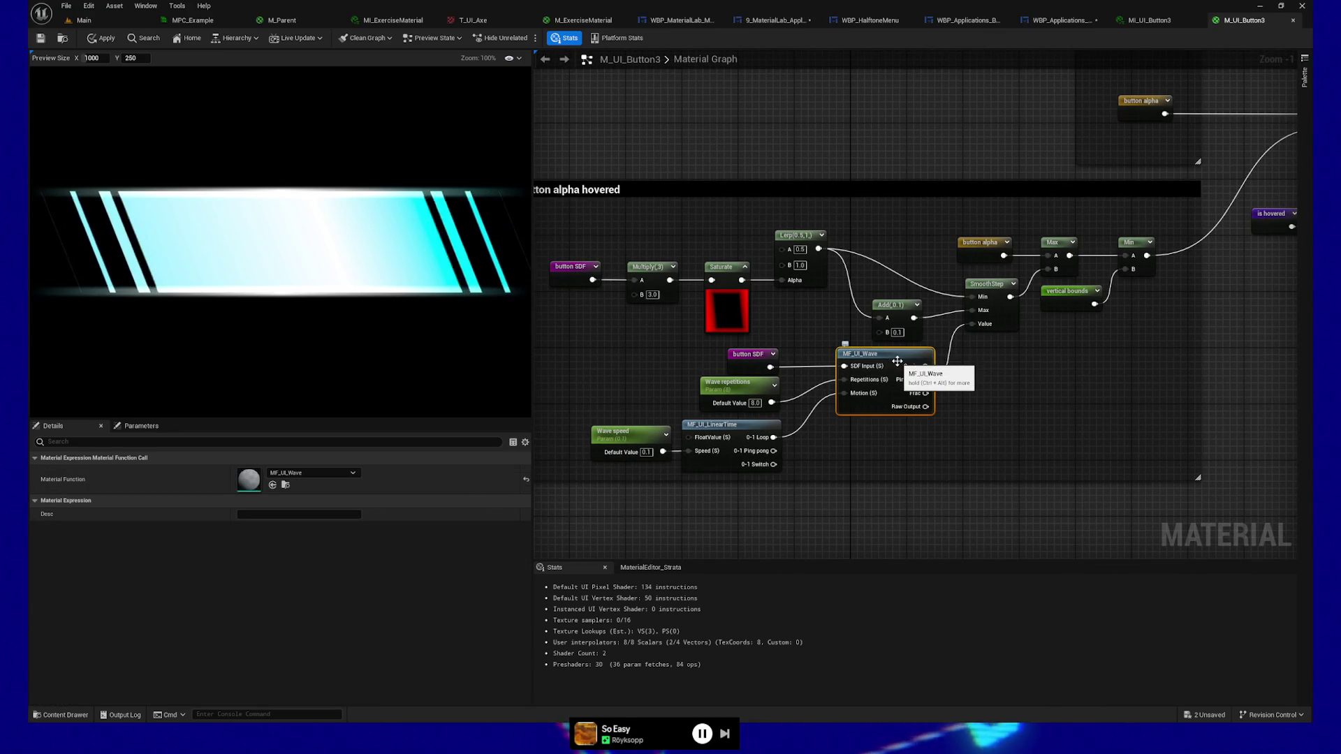
# Open MF_UI_Wave in its own tab to view its wave previews, then return to the widget designer.
pyautogui.doubleClick(892, 356)
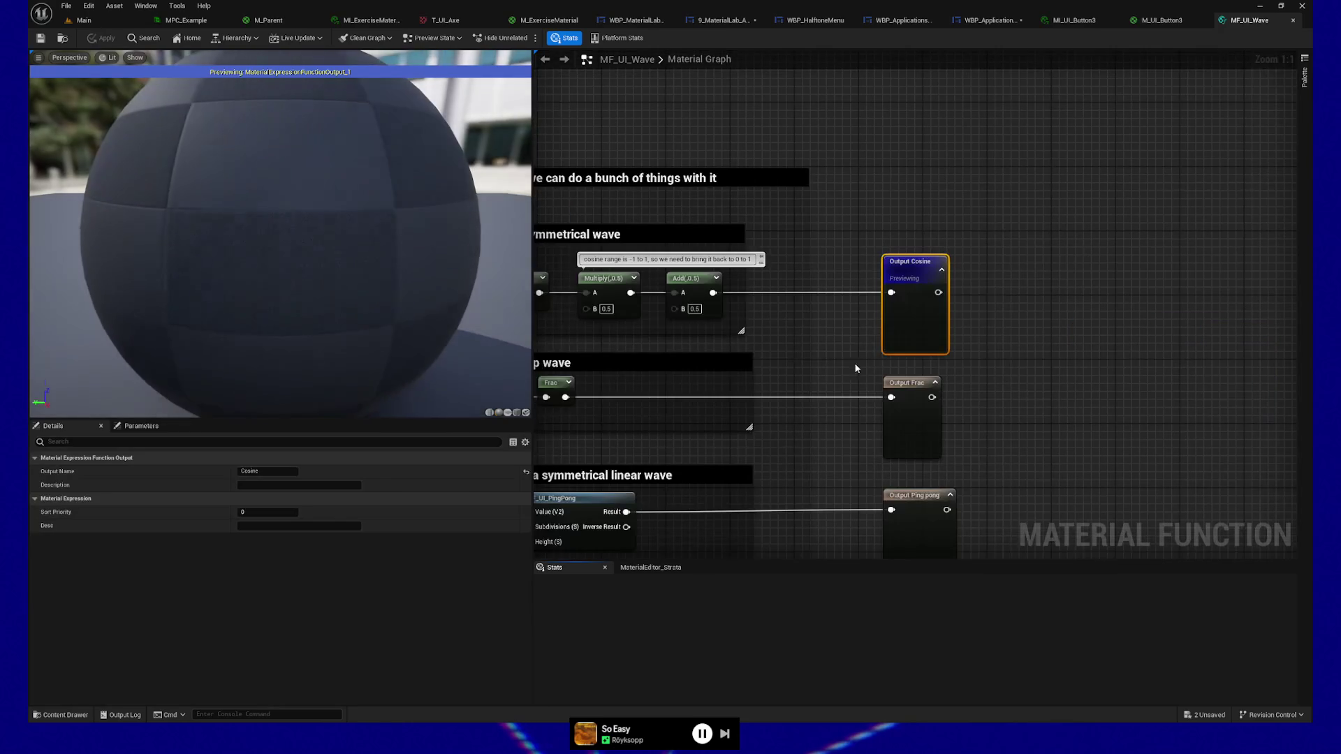
pyautogui.moveTo(821, 365)
pyautogui.mouseDown()
pyautogui.moveTo(907, 378)
pyautogui.moveTo(859, 281)
pyautogui.mouseUp()
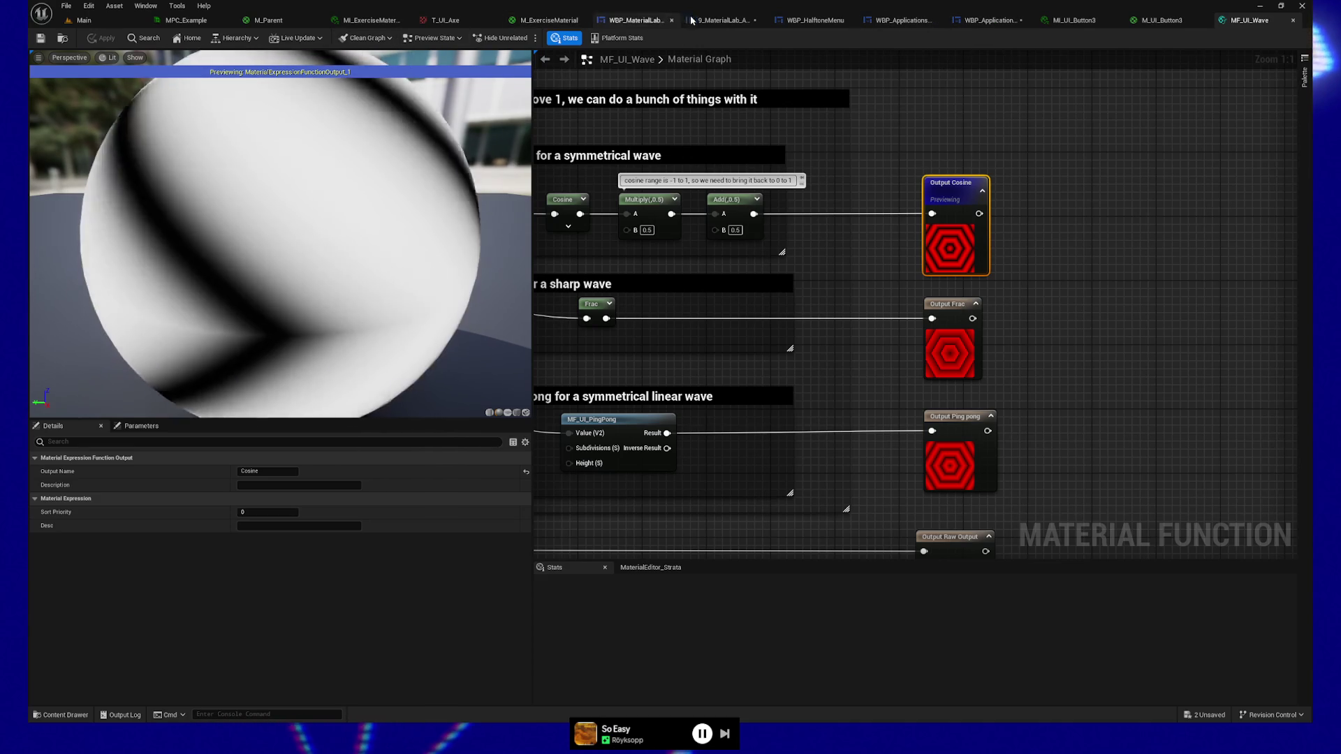
pyautogui.click(636, 21)
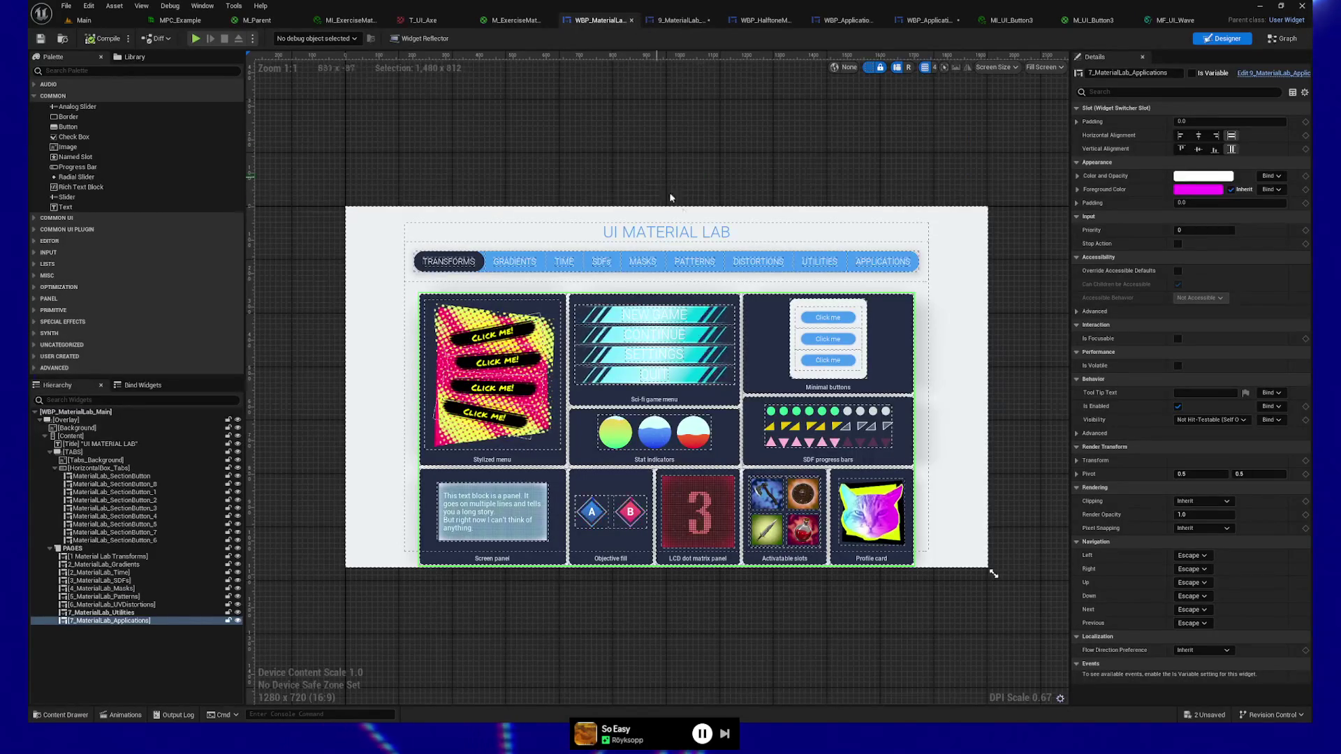
pyautogui.click(195, 40)
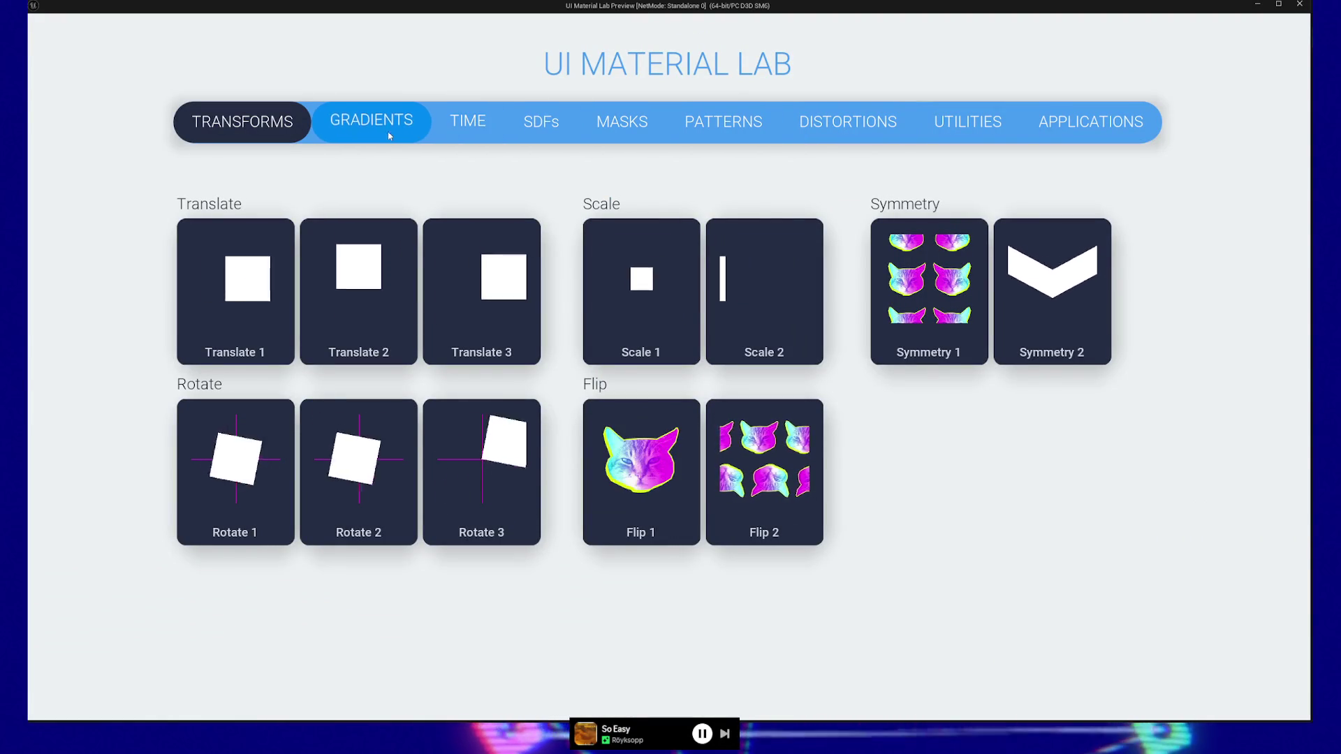
pyautogui.click(620, 125)
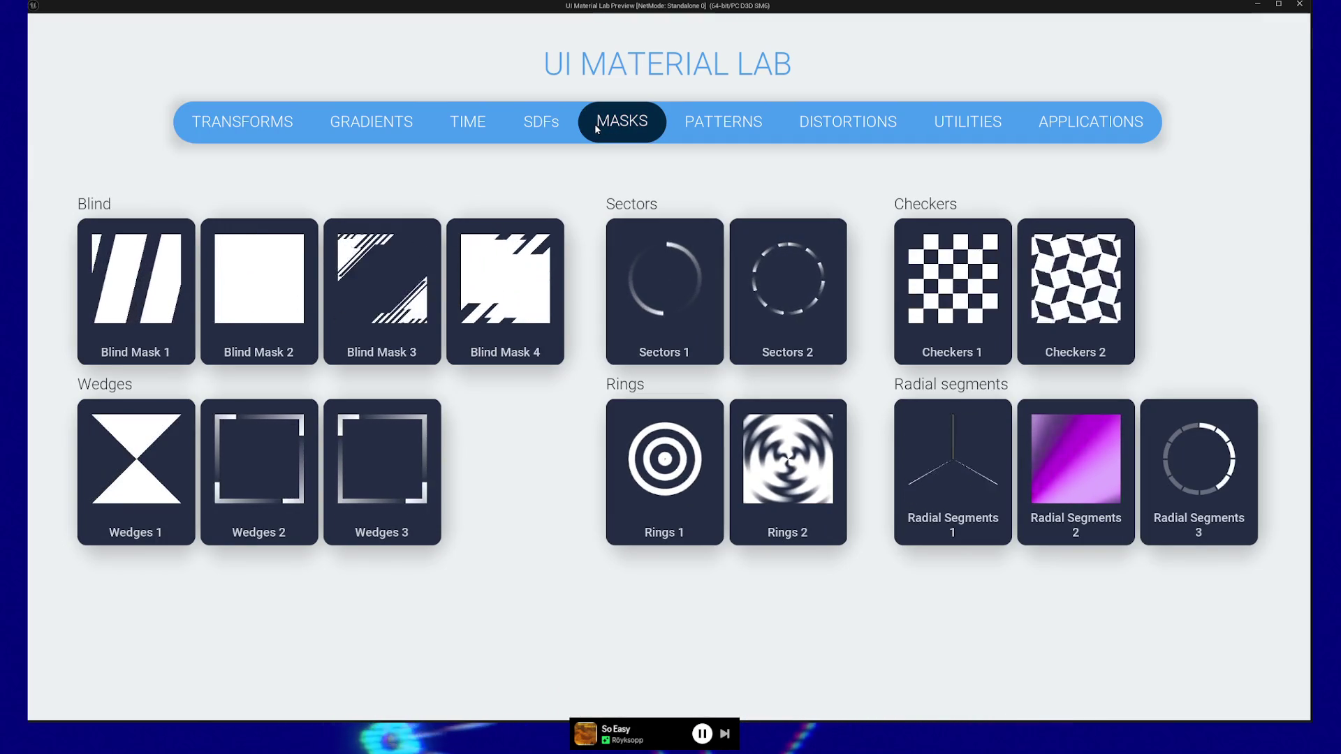
pyautogui.click(734, 124)
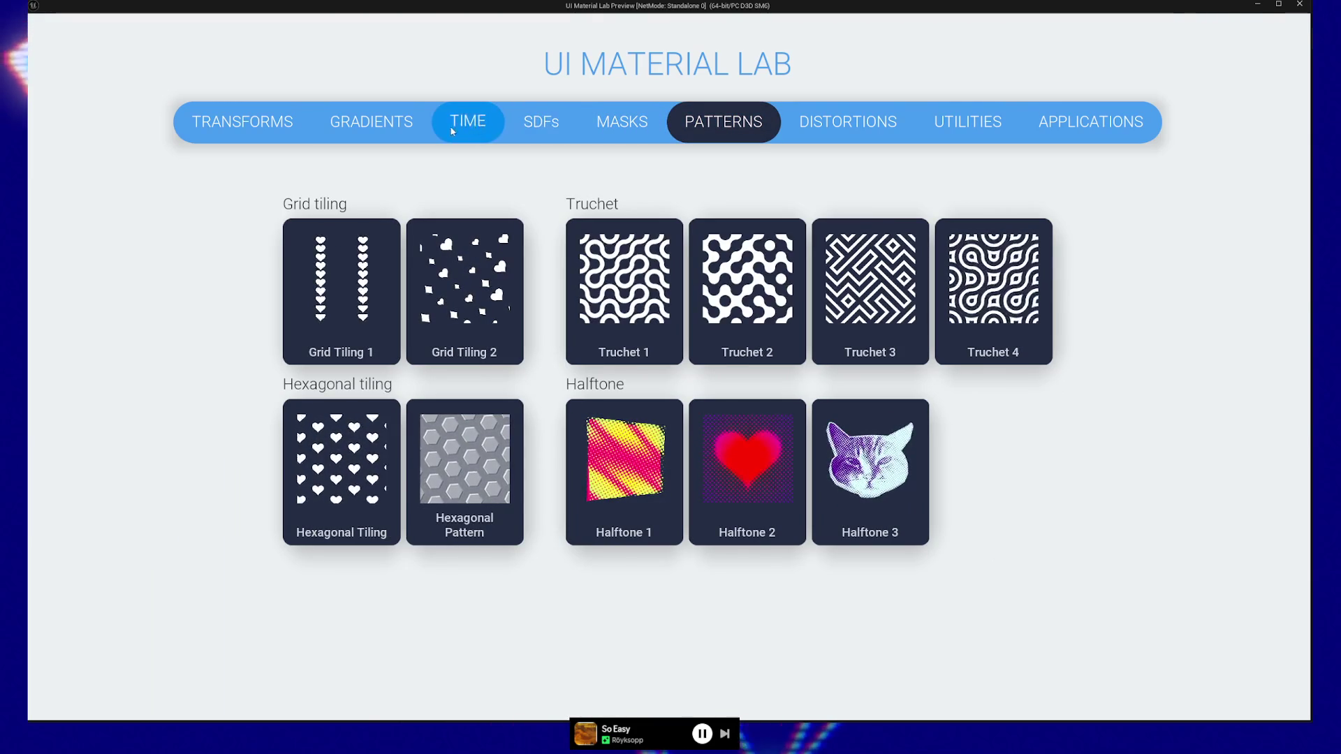
pyautogui.click(371, 129)
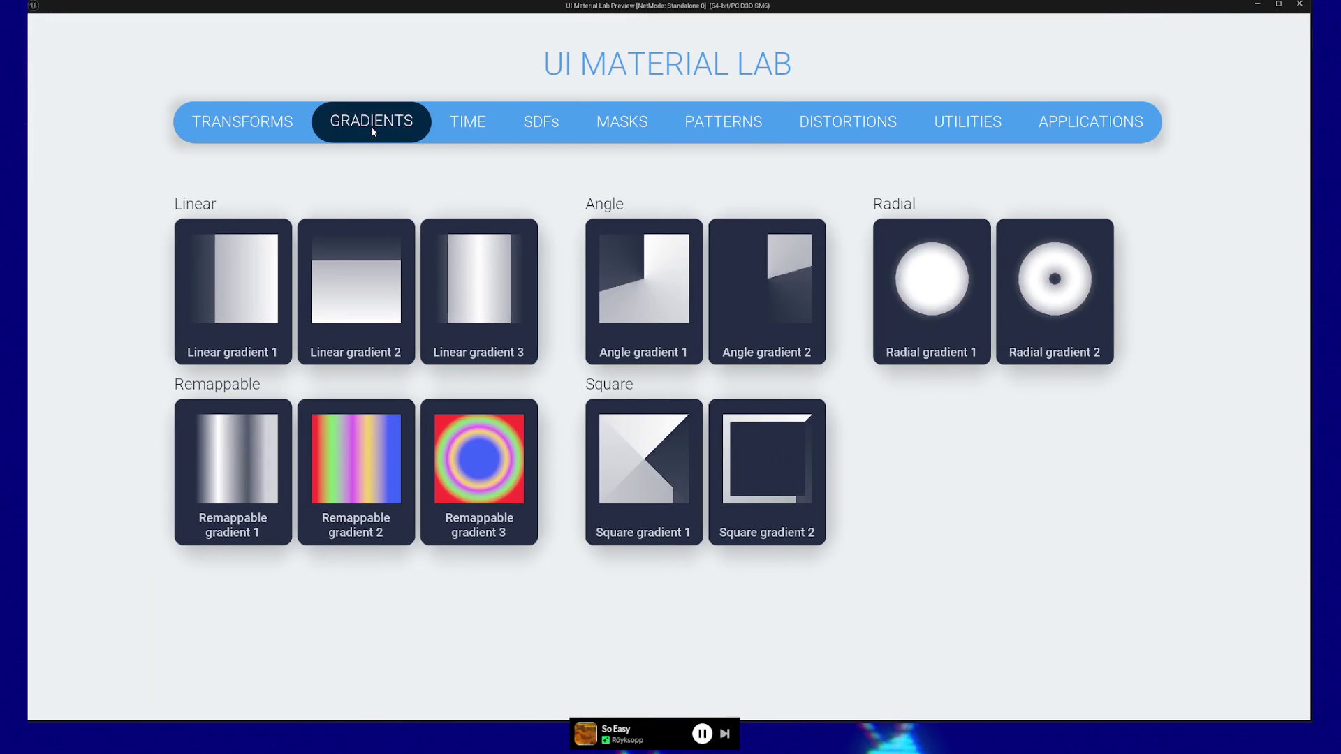
pyautogui.click(907, 140)
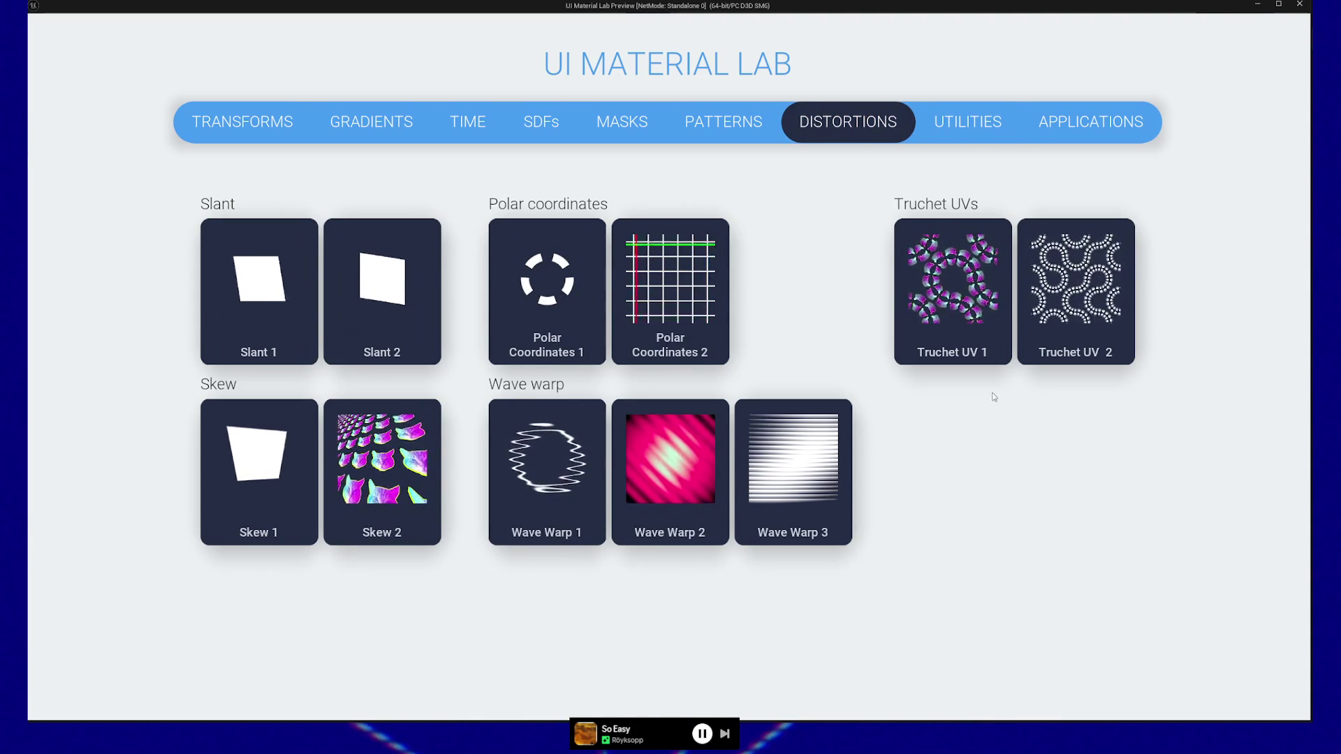
pyautogui.click(960, 128)
pyautogui.click(866, 127)
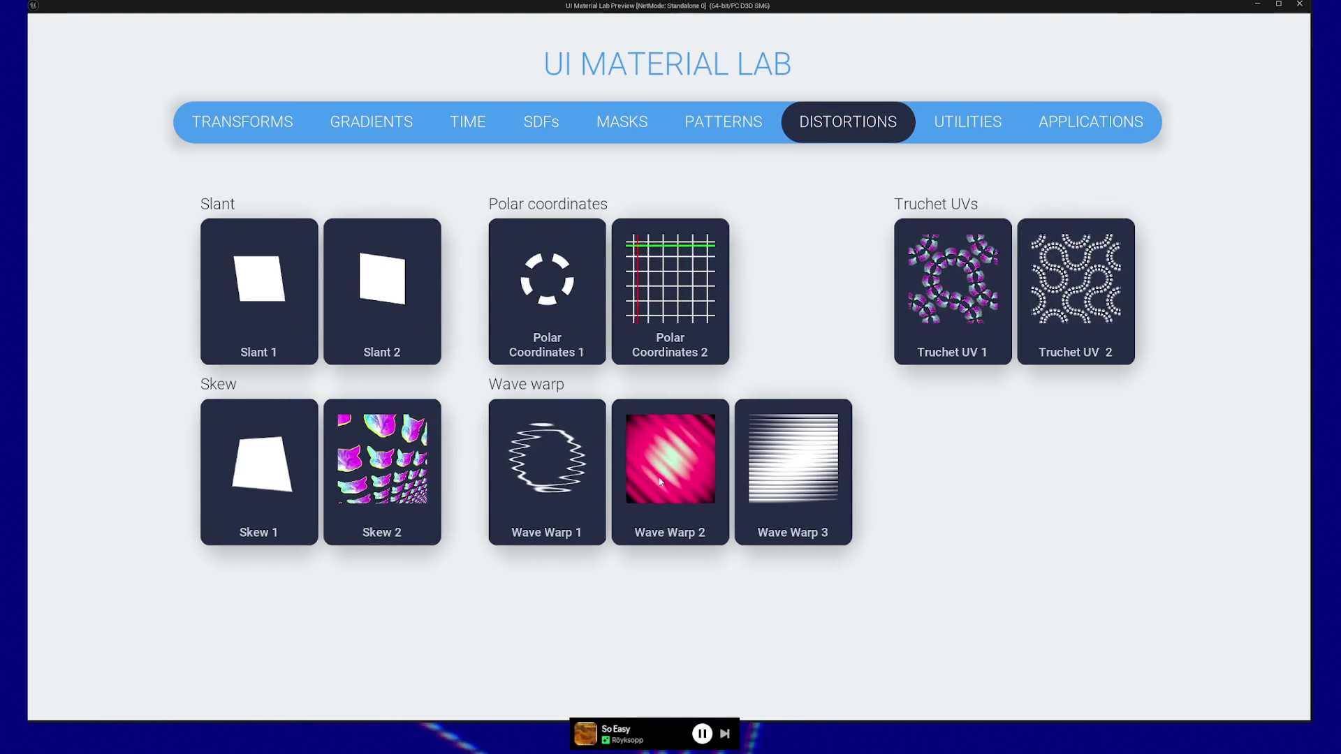
pyautogui.click(639, 121)
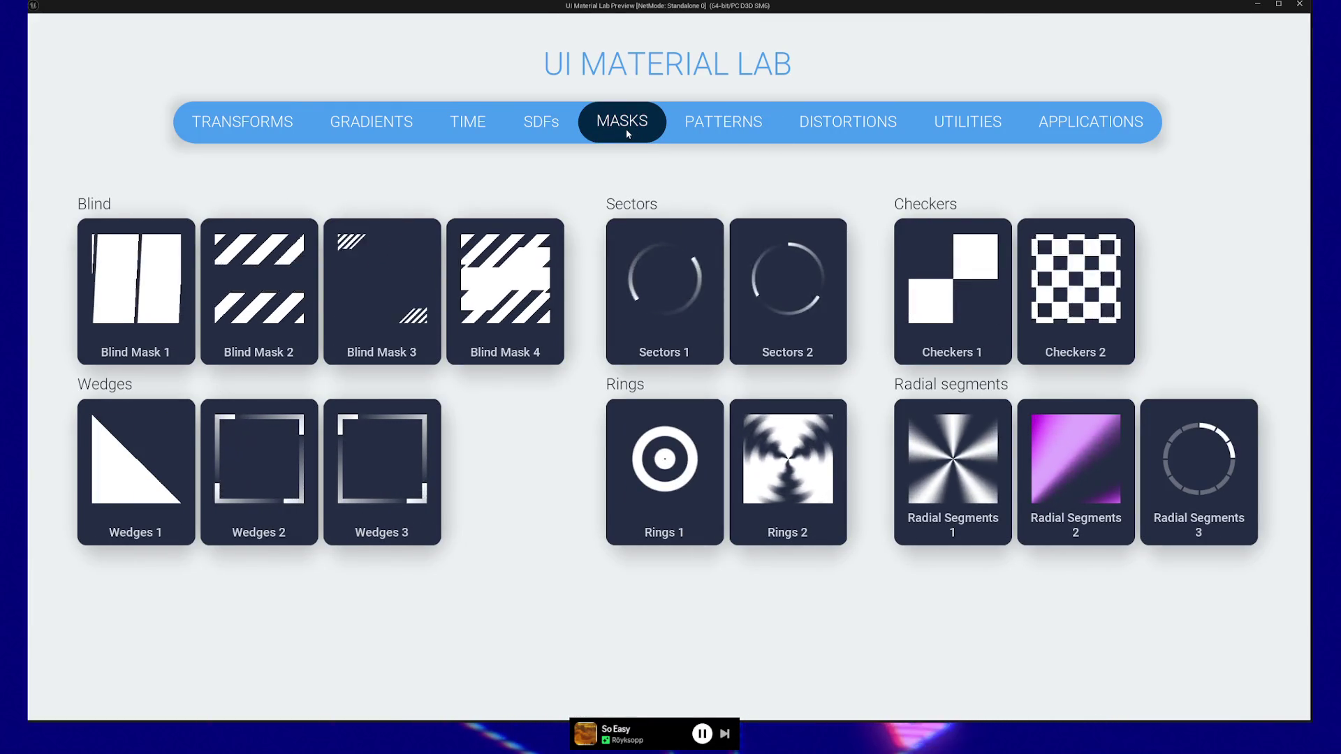
pyautogui.click(562, 133)
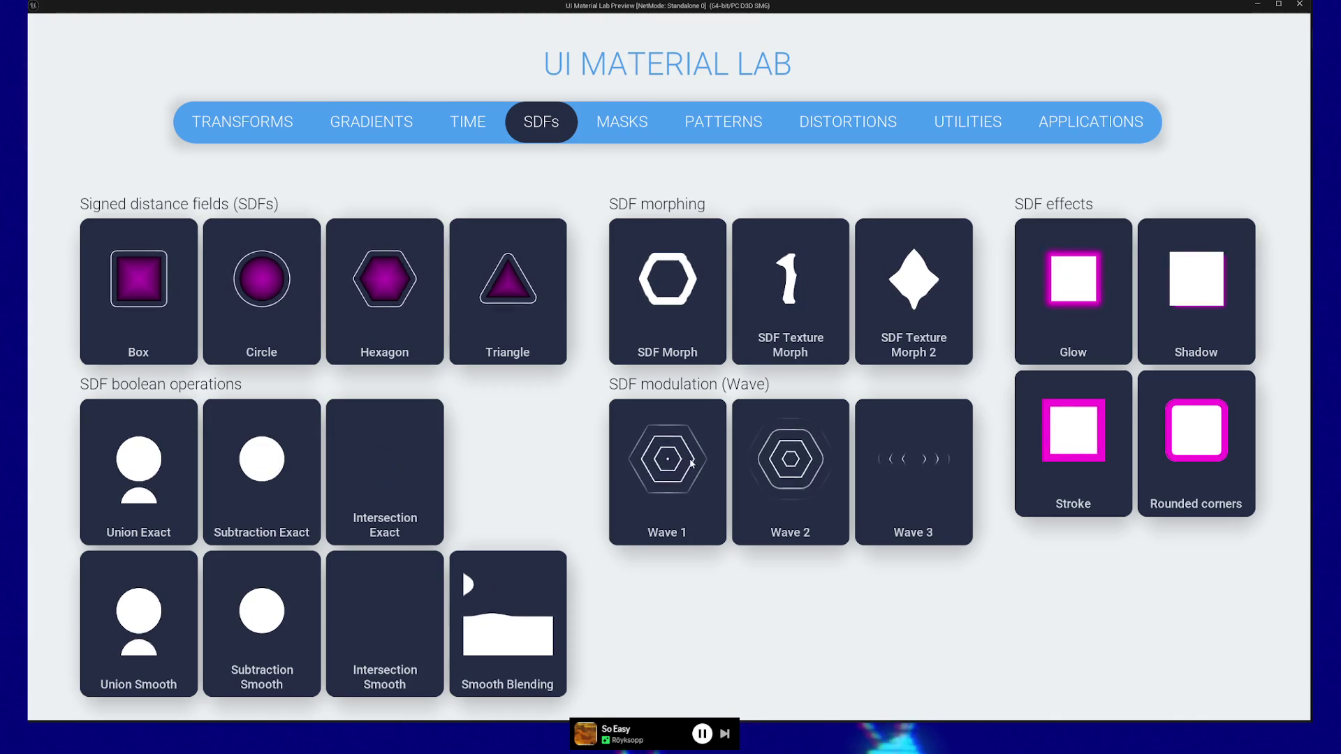
# Close the play preview and look over the MF_UI_Wave function graph.
pyautogui.click(1301, 7)
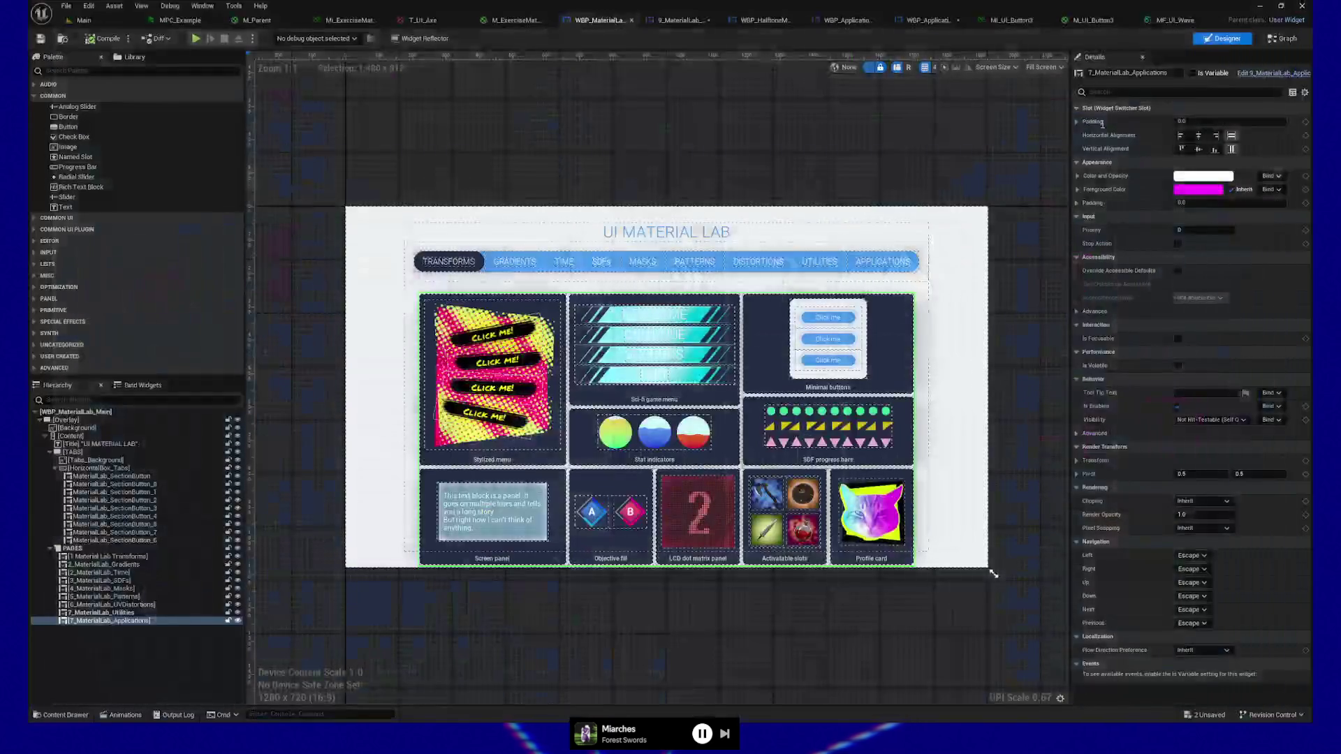
pyautogui.click(1236, 20)
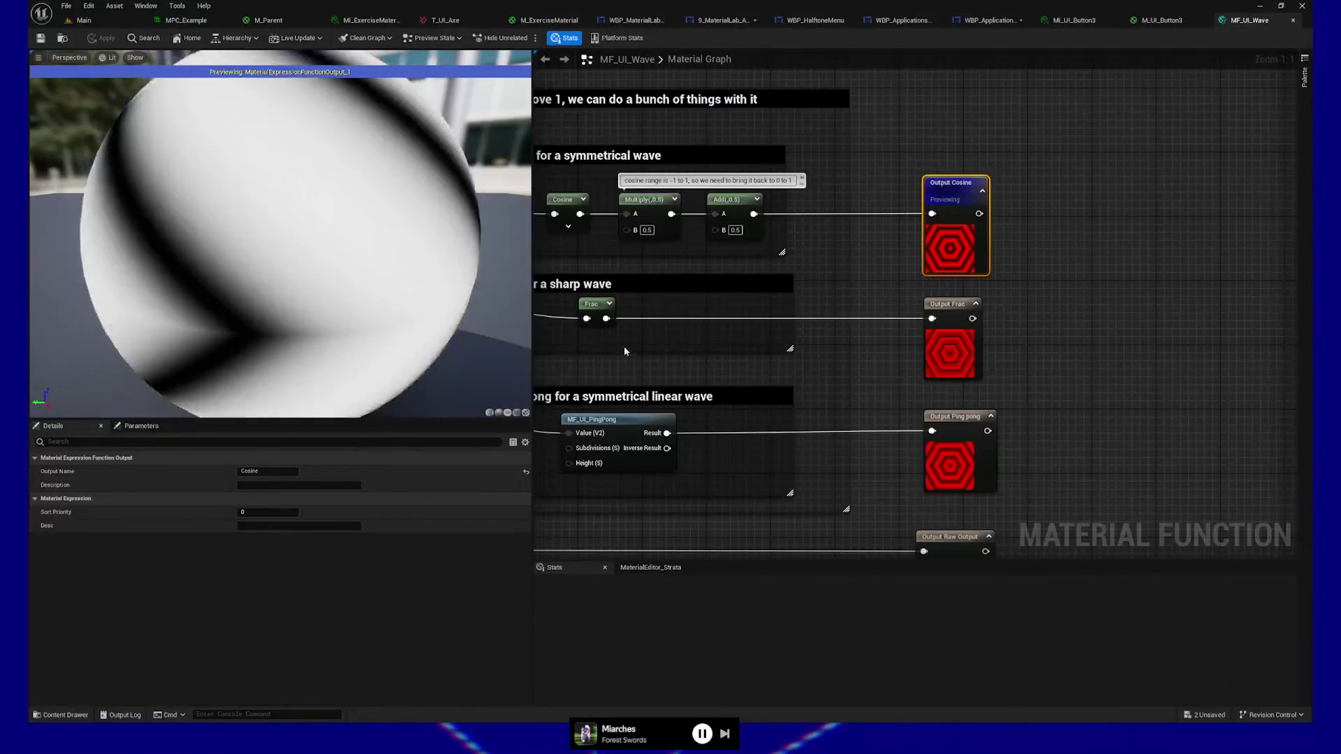
pyautogui.scroll(-8, 690, 341)
pyautogui.scroll(4, 784, 428)
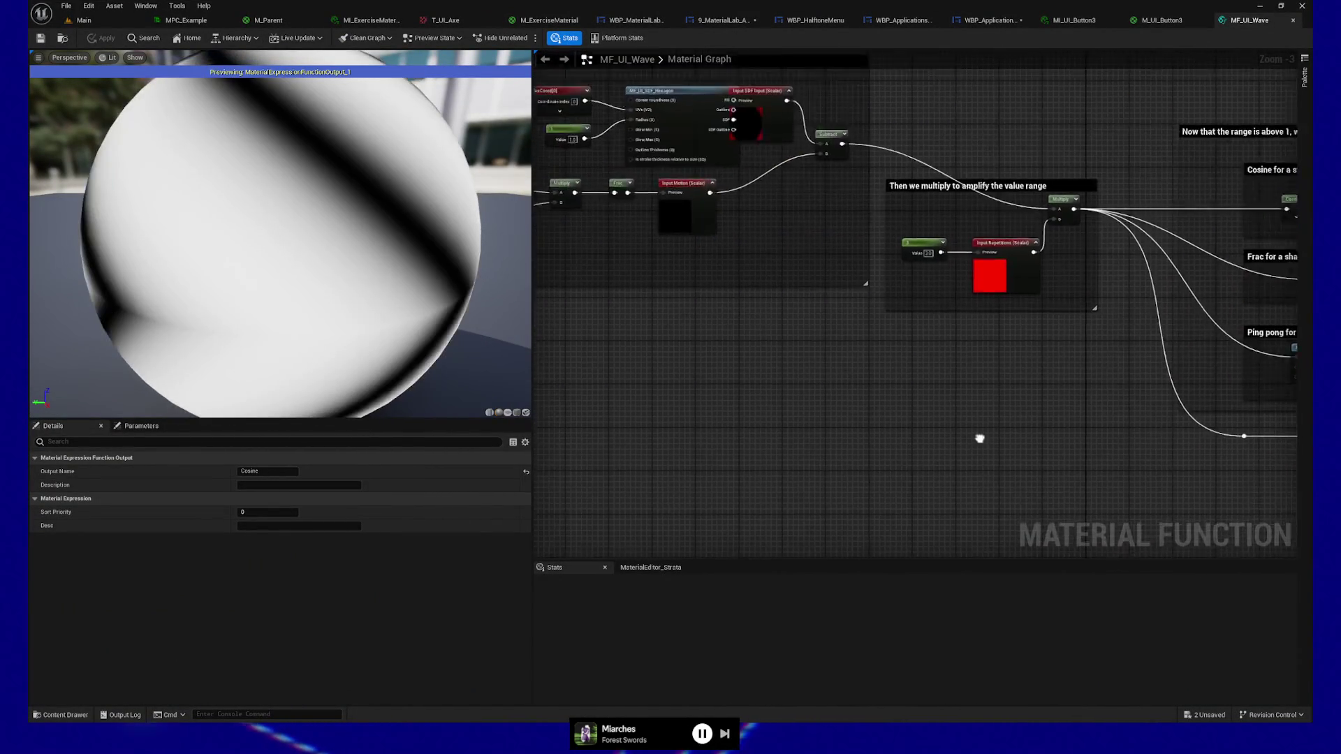
# Back in M_UI_Button3, jump to the button SDF declaration and survey the node groups.
pyautogui.click(1163, 20)
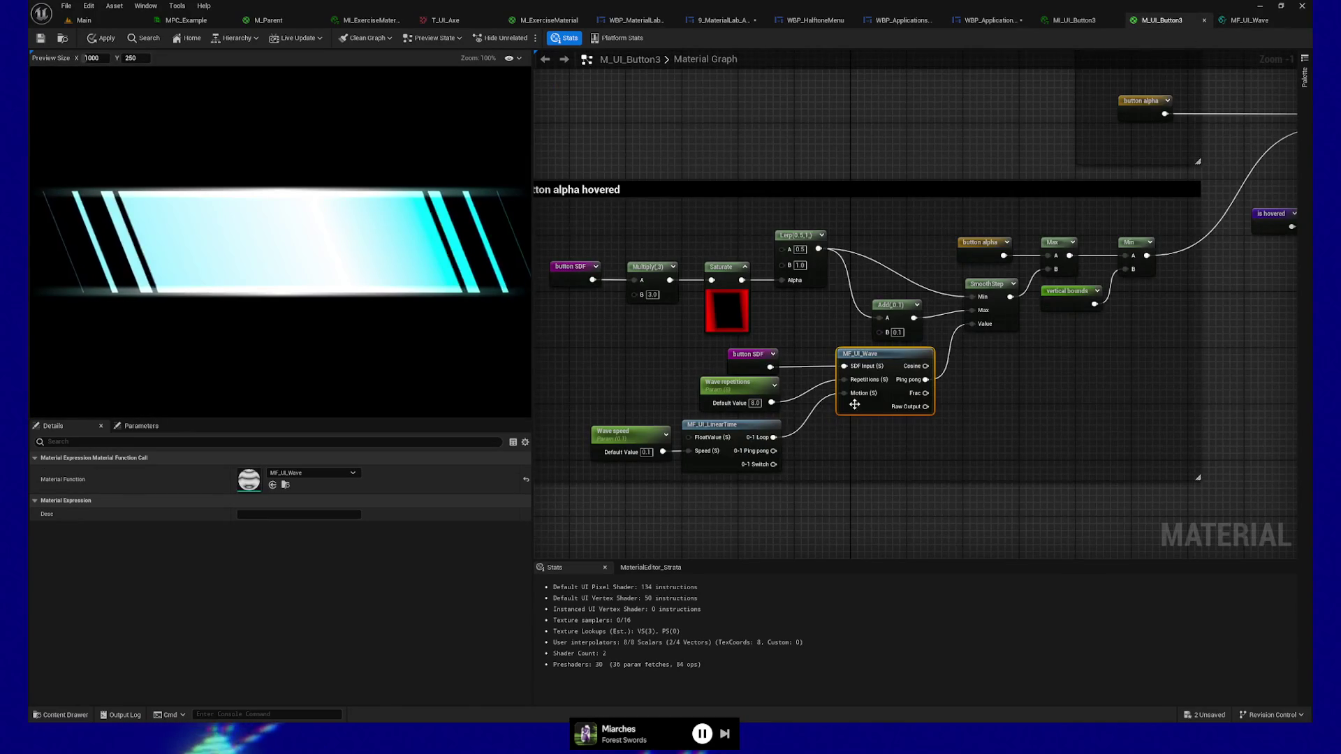
pyautogui.scroll(1, 855, 404)
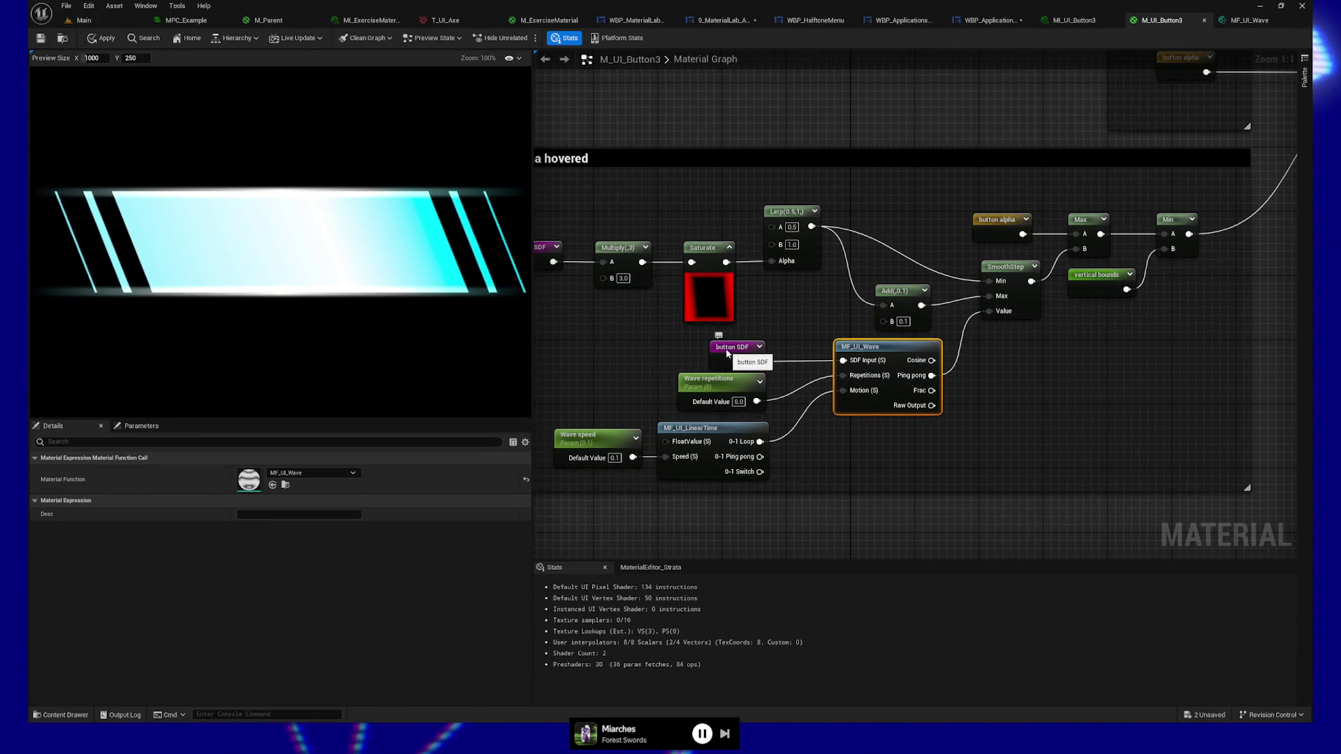
pyautogui.doubleClick(726, 349)
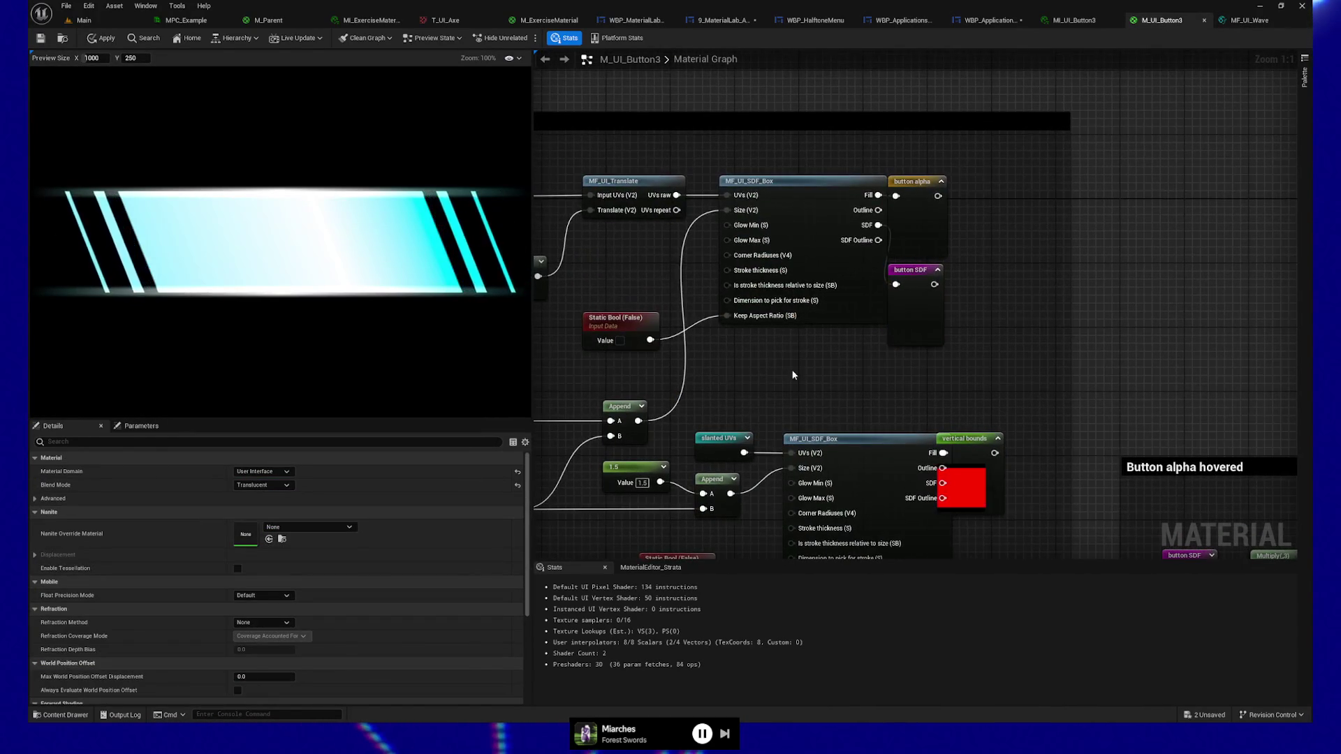
pyautogui.scroll(-5, 793, 375)
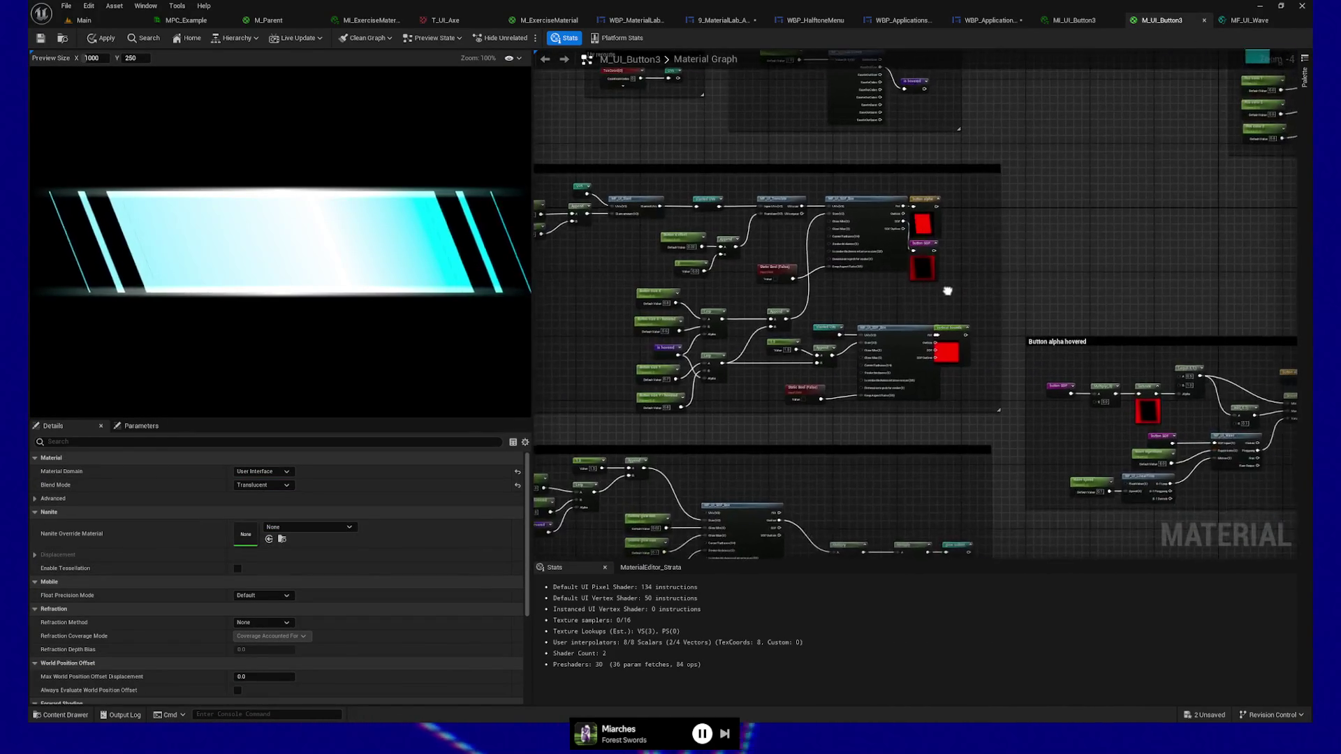
pyautogui.moveTo(948, 291); pyautogui.dragTo(972, 326)
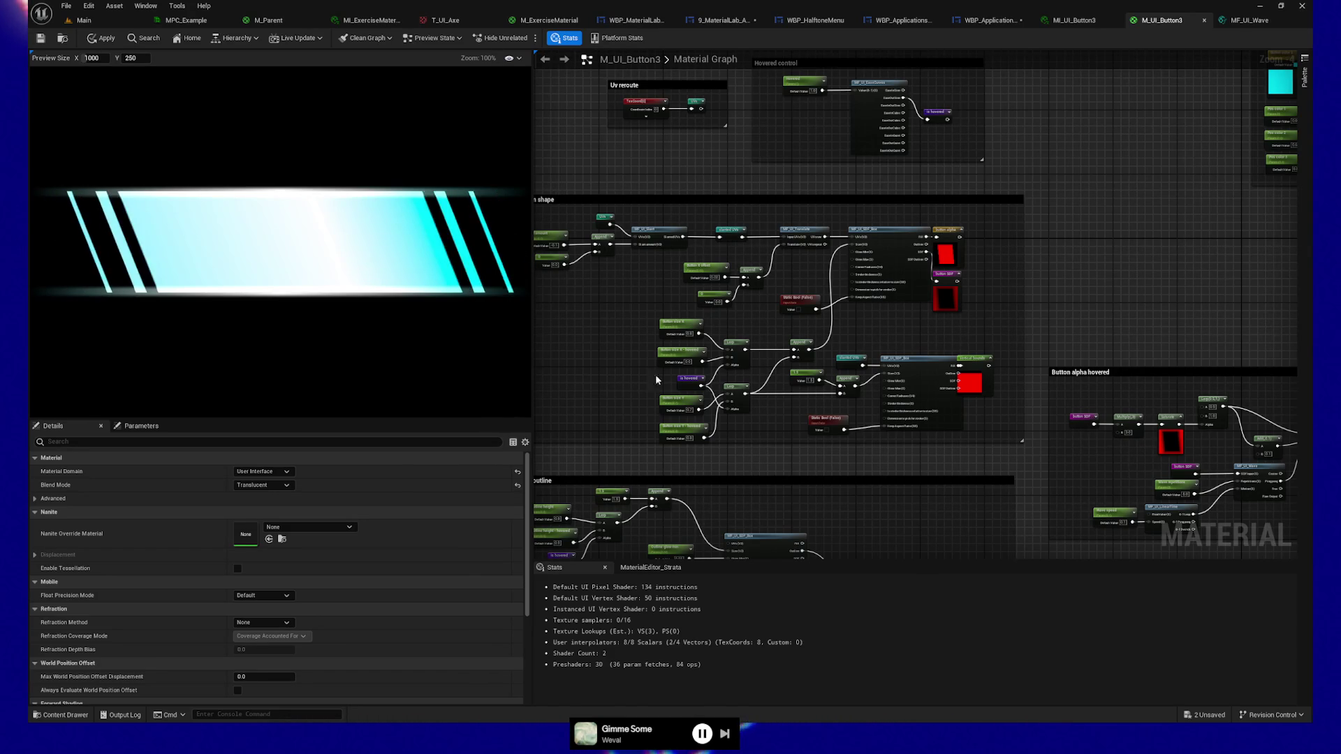
# Zoom in on the SDF box and shift the button alpha and button SDF reroutes right.
pyautogui.scroll(3, 869, 328)
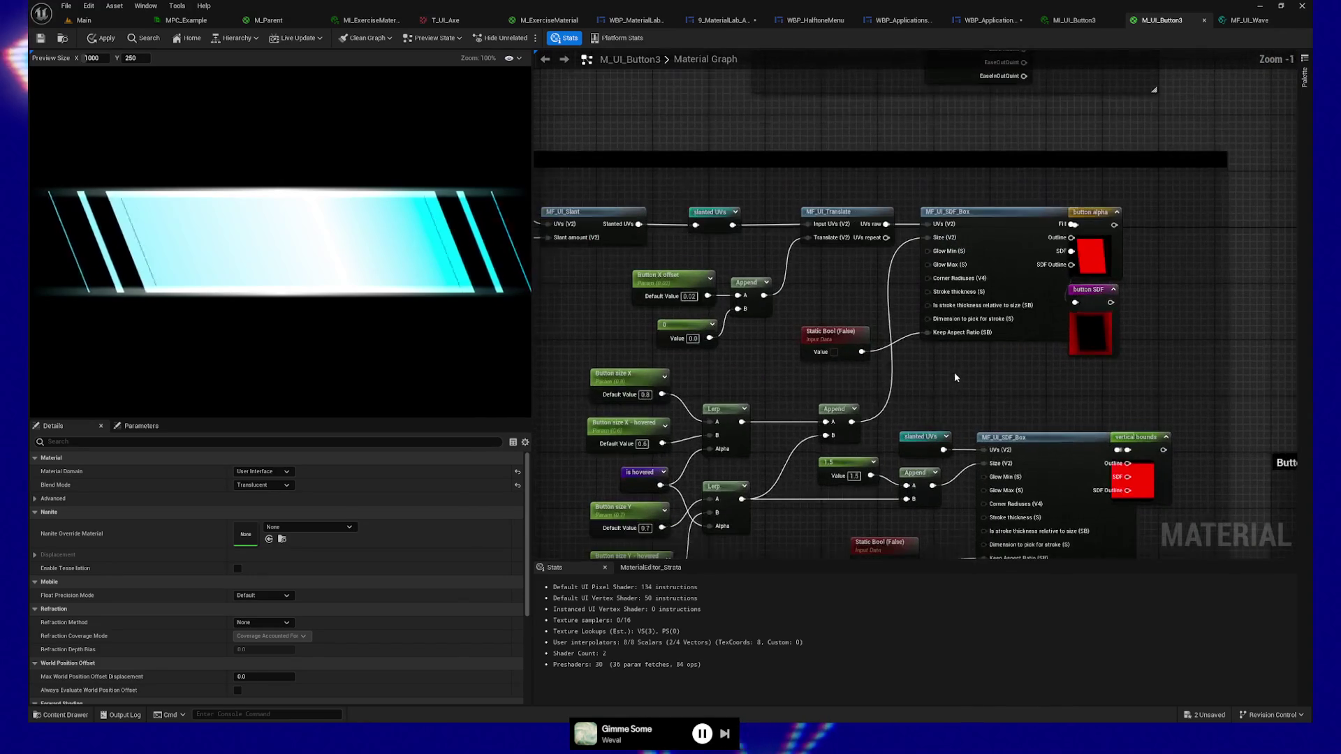
pyautogui.moveTo(710, 366)
pyautogui.mouseDown()
pyautogui.moveTo(713, 339)
pyautogui.moveTo(934, 380)
pyautogui.moveTo(922, 449)
pyautogui.moveTo(771, 369)
pyautogui.moveTo(686, 366)
pyautogui.mouseUp()
pyautogui.scroll(2, 1209, 411)
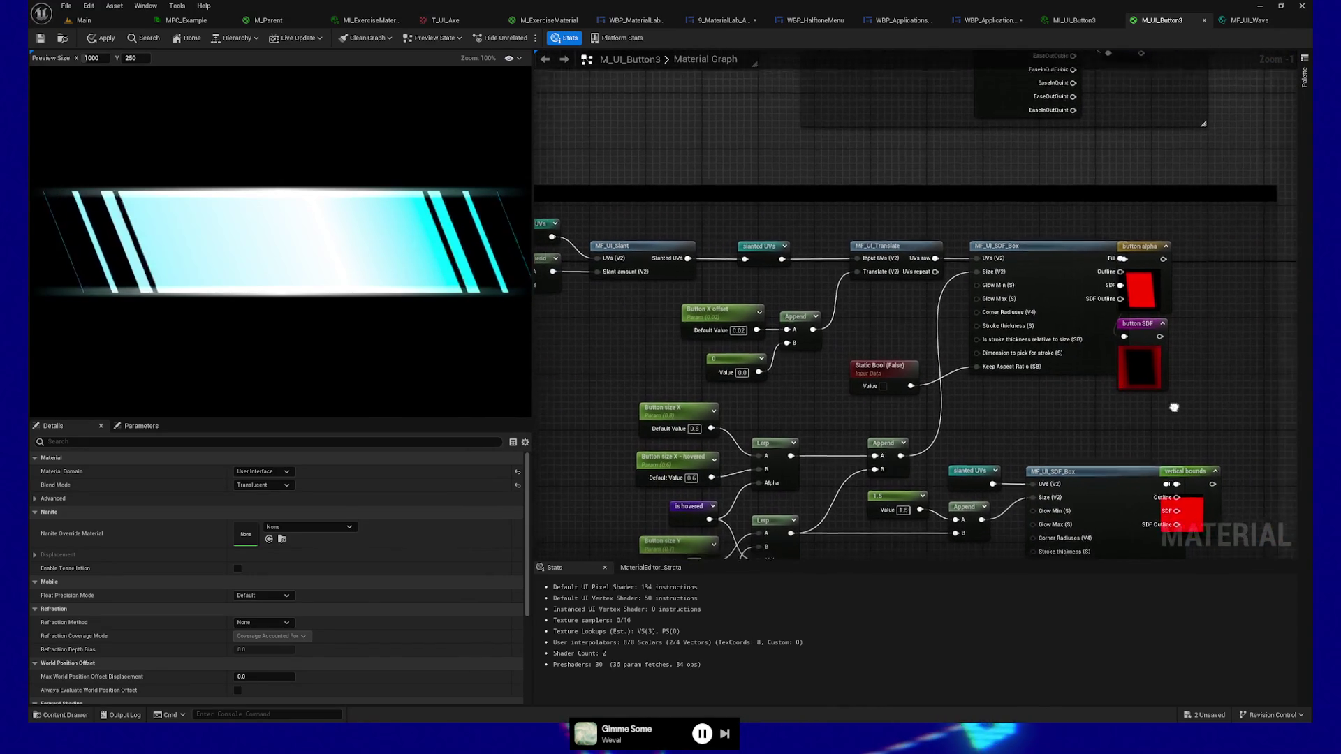
pyautogui.moveTo(1209, 411)
pyautogui.mouseDown()
pyautogui.moveTo(1037, 391)
pyautogui.moveTo(1019, 375)
pyautogui.mouseUp()
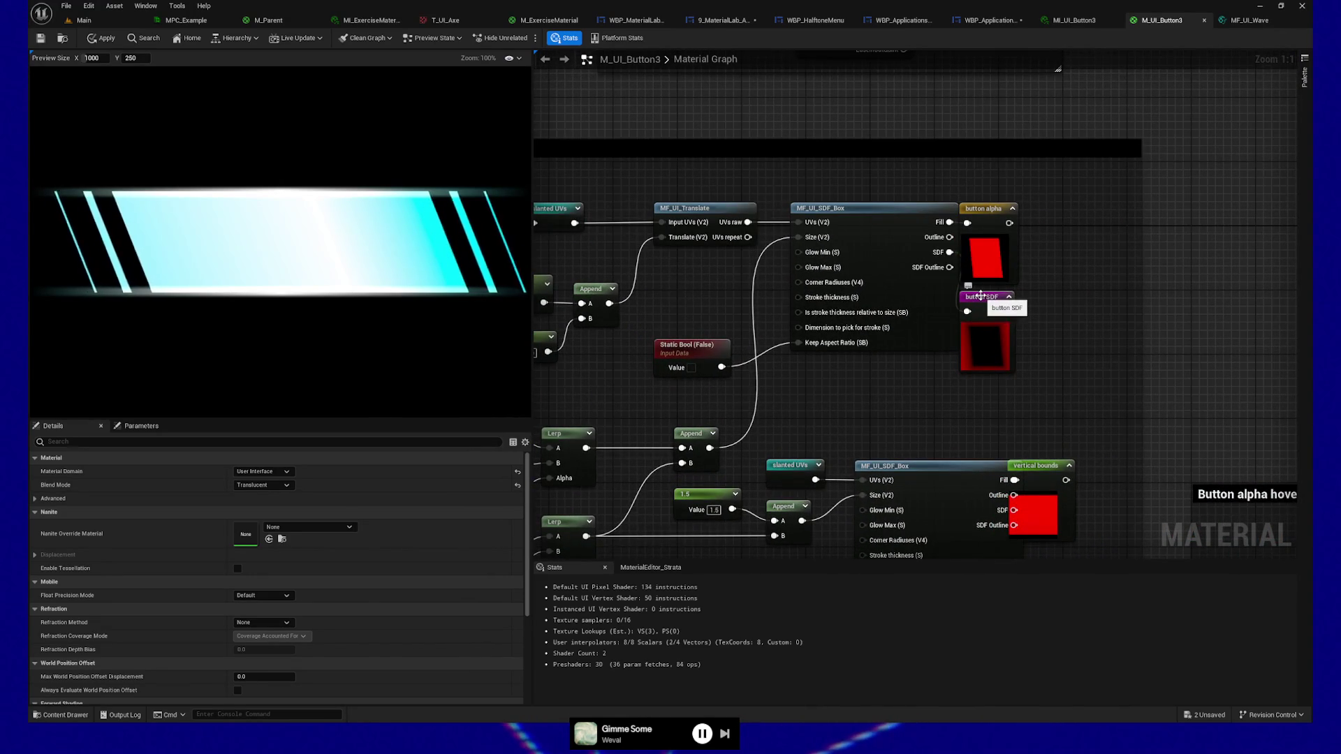
pyautogui.click(988, 209)
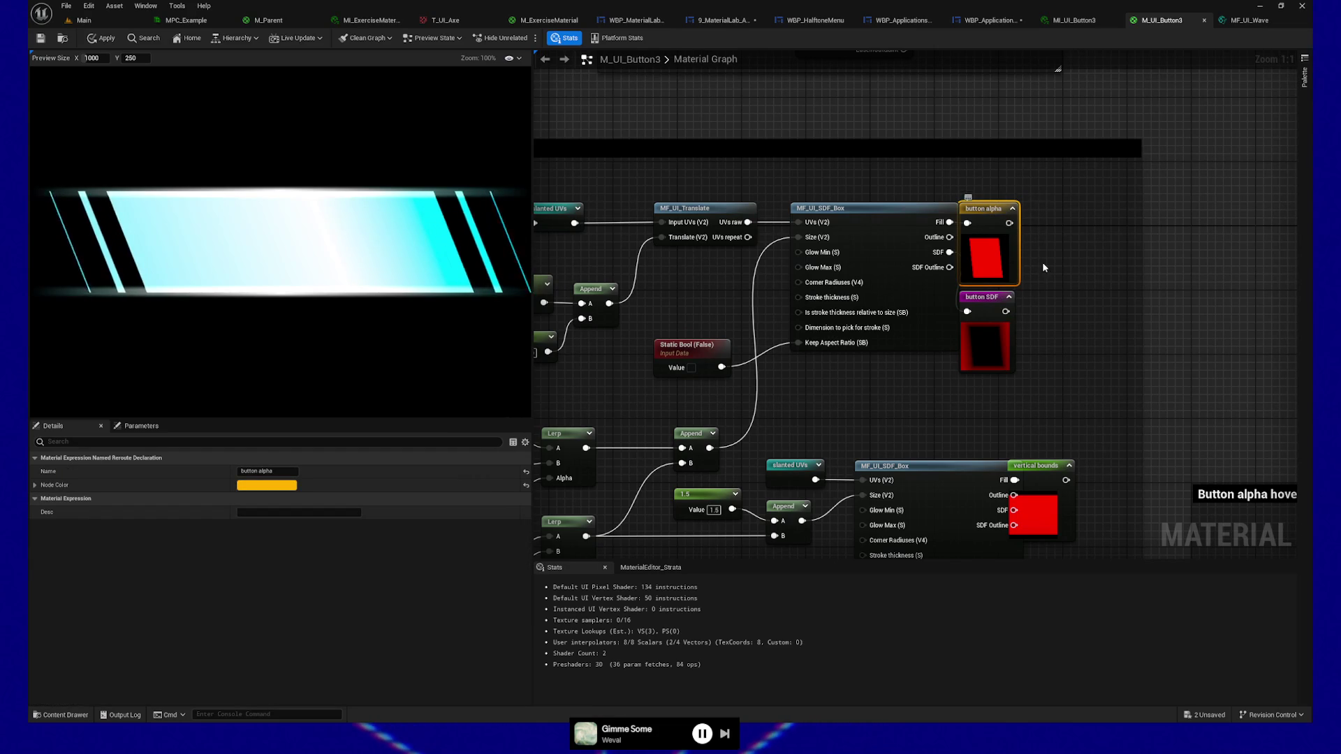
pyautogui.click(992, 297)
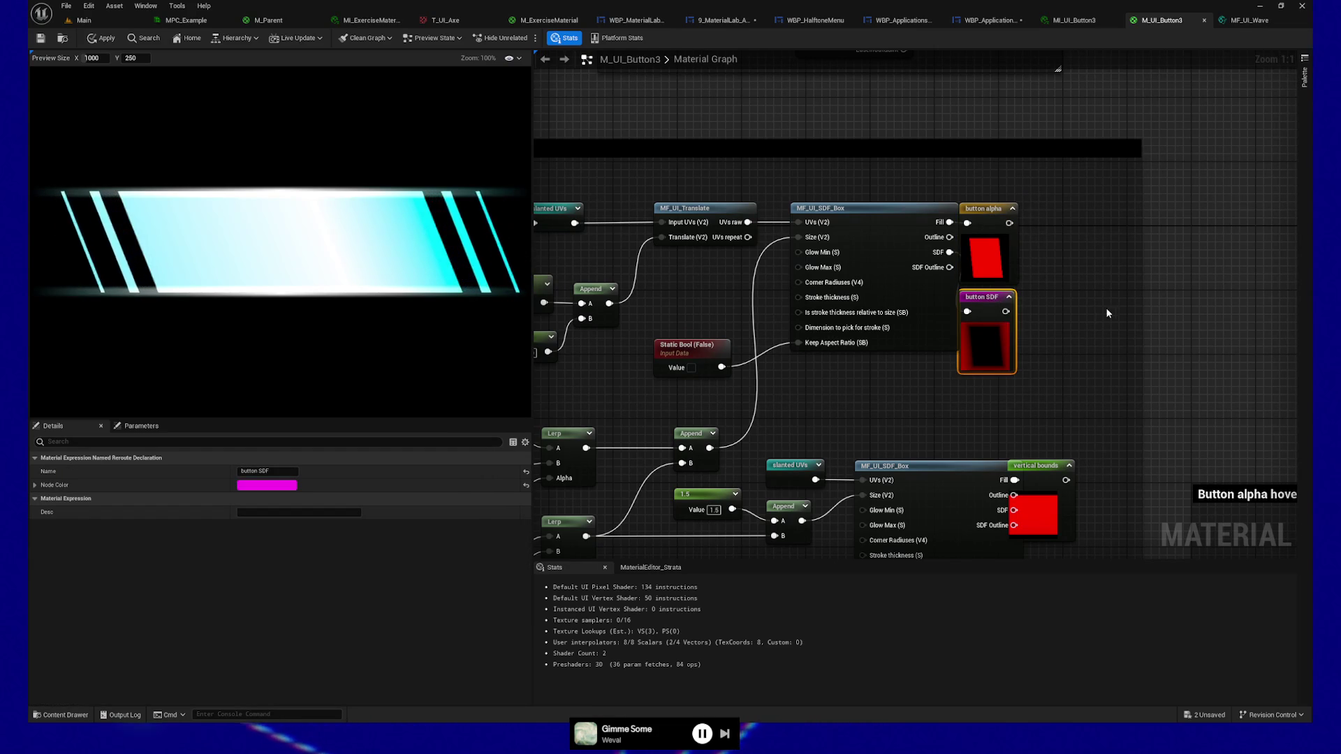
pyautogui.moveTo(1015, 130); pyautogui.dragTo(1048, 354)
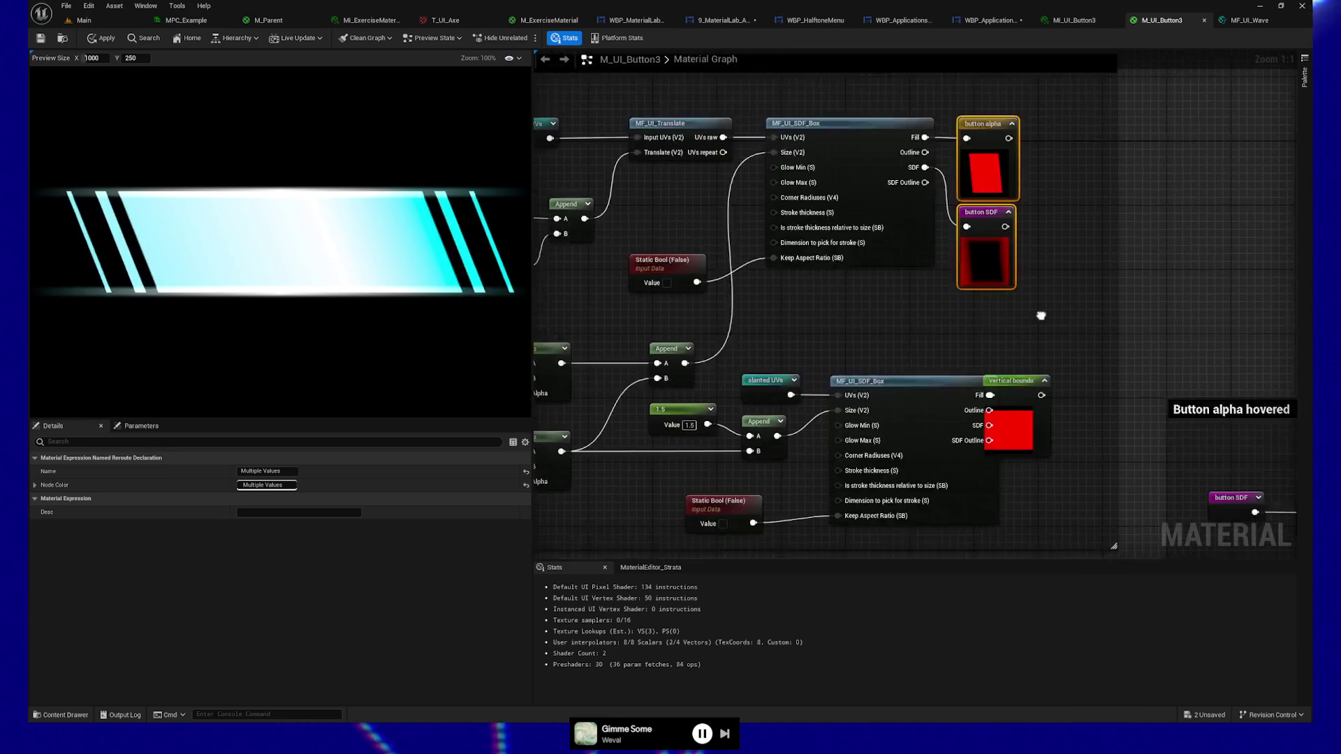
# Select the vertical bounds reroute and centre the Button shape comment block nodes.
pyautogui.moveTo(969, 246)
pyautogui.mouseDown()
pyautogui.moveTo(982, 358)
pyautogui.moveTo(1022, 378)
pyautogui.mouseUp()
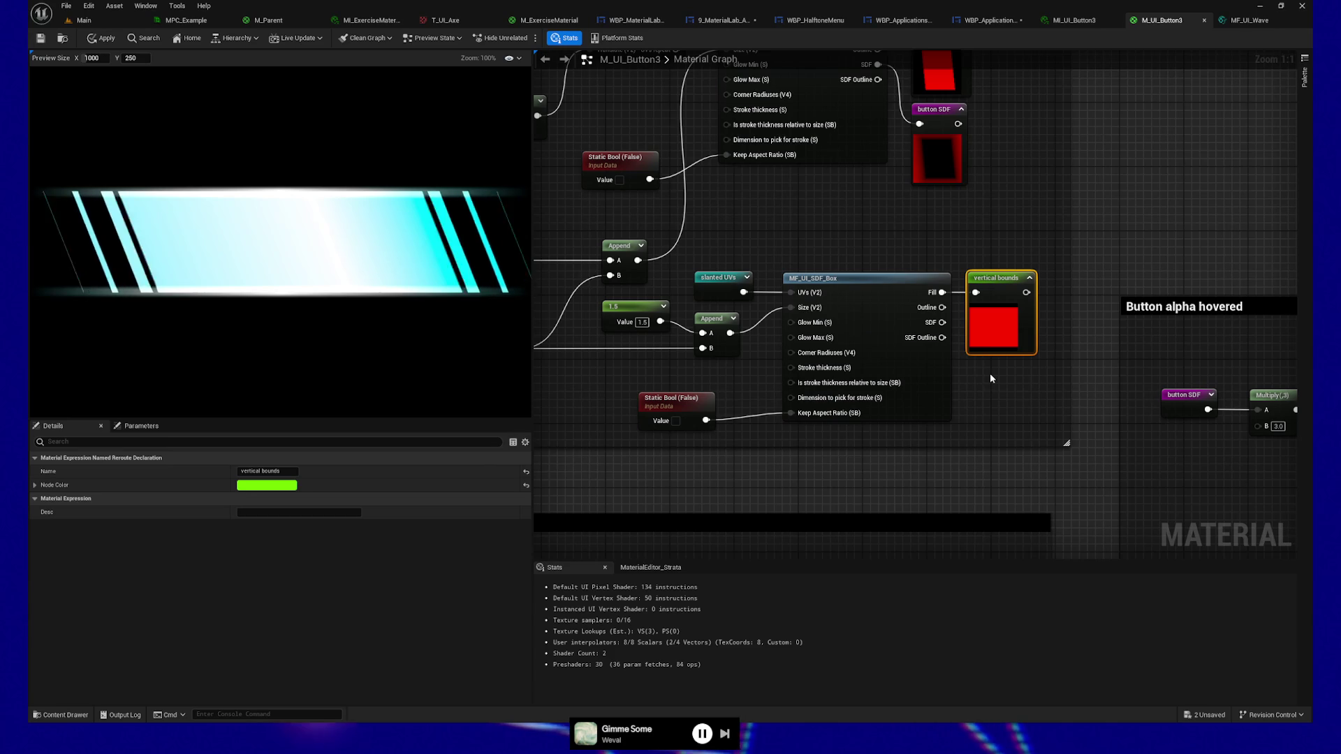
pyautogui.moveTo(975, 213)
pyautogui.mouseDown()
pyautogui.moveTo(1011, 286)
pyautogui.moveTo(1081, 363)
pyautogui.mouseUp()
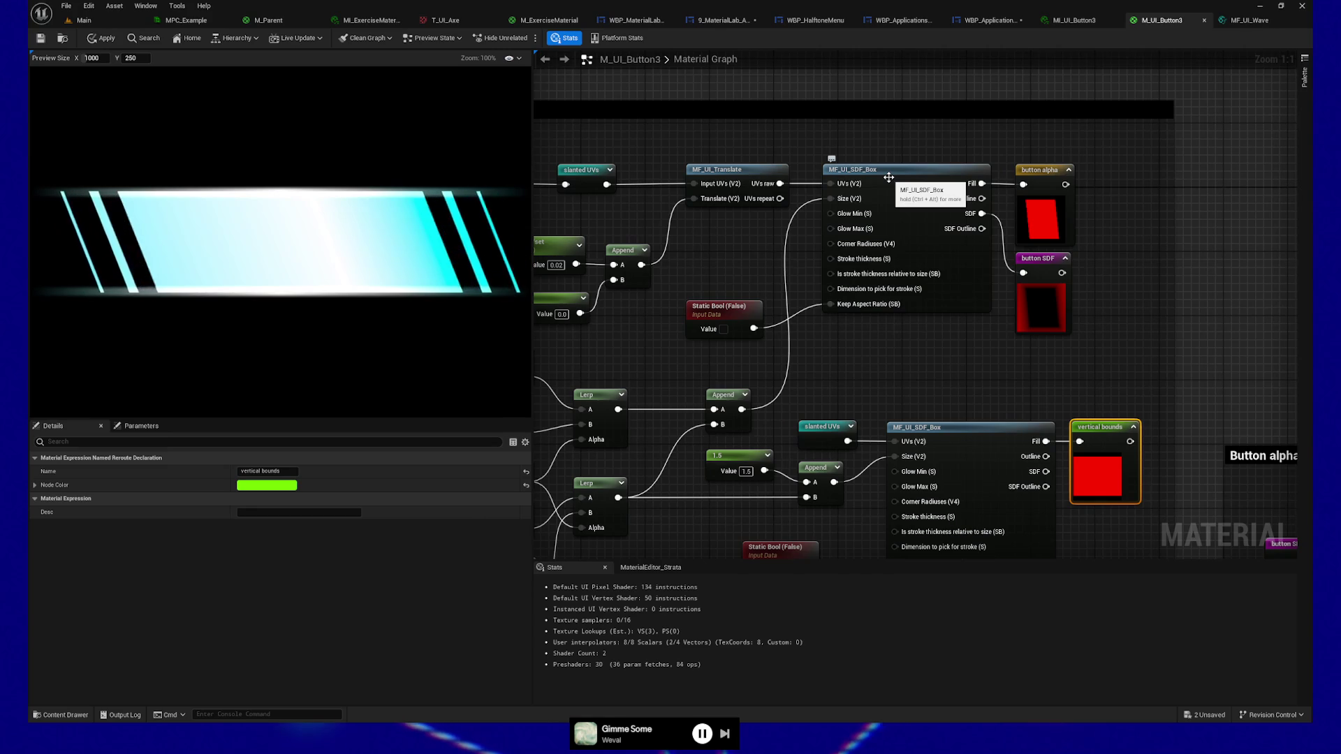
pyautogui.moveTo(756, 250); pyautogui.dragTo(1170, 260)
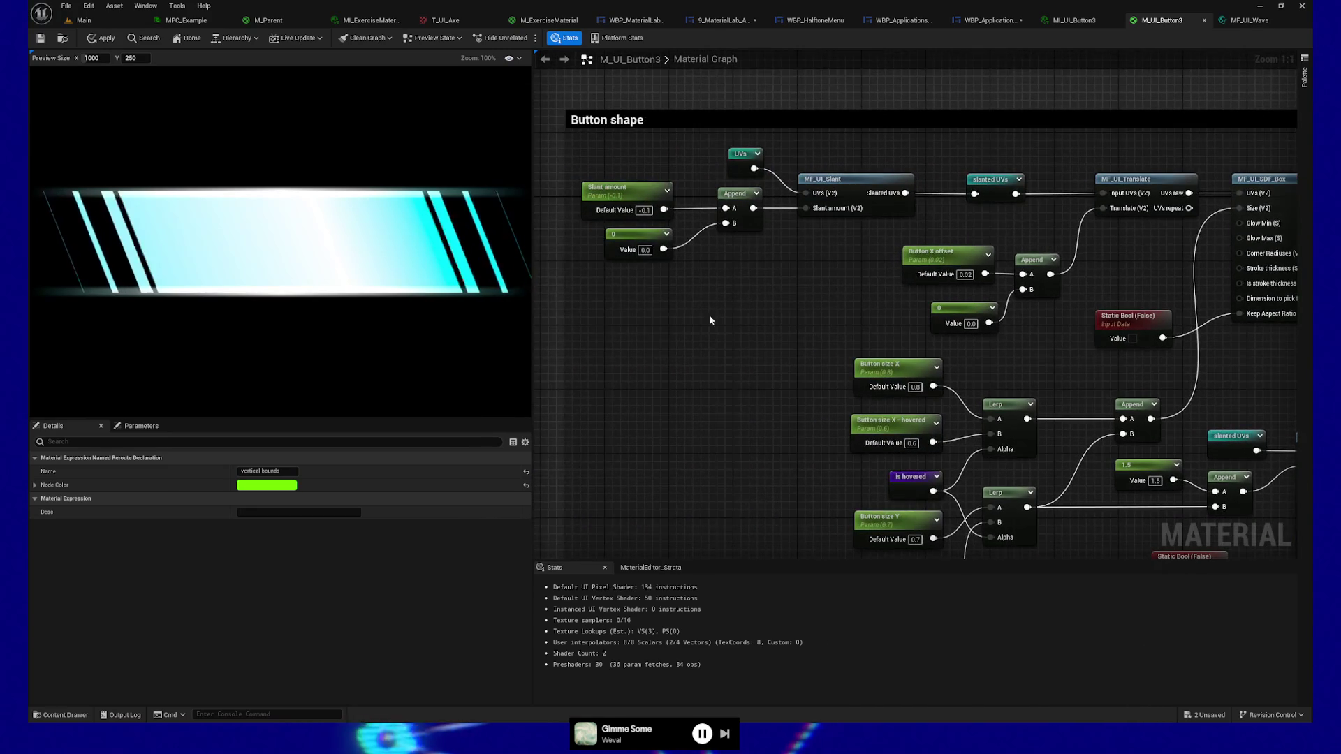
pyautogui.moveTo(710, 319); pyautogui.dragTo(659, 313)
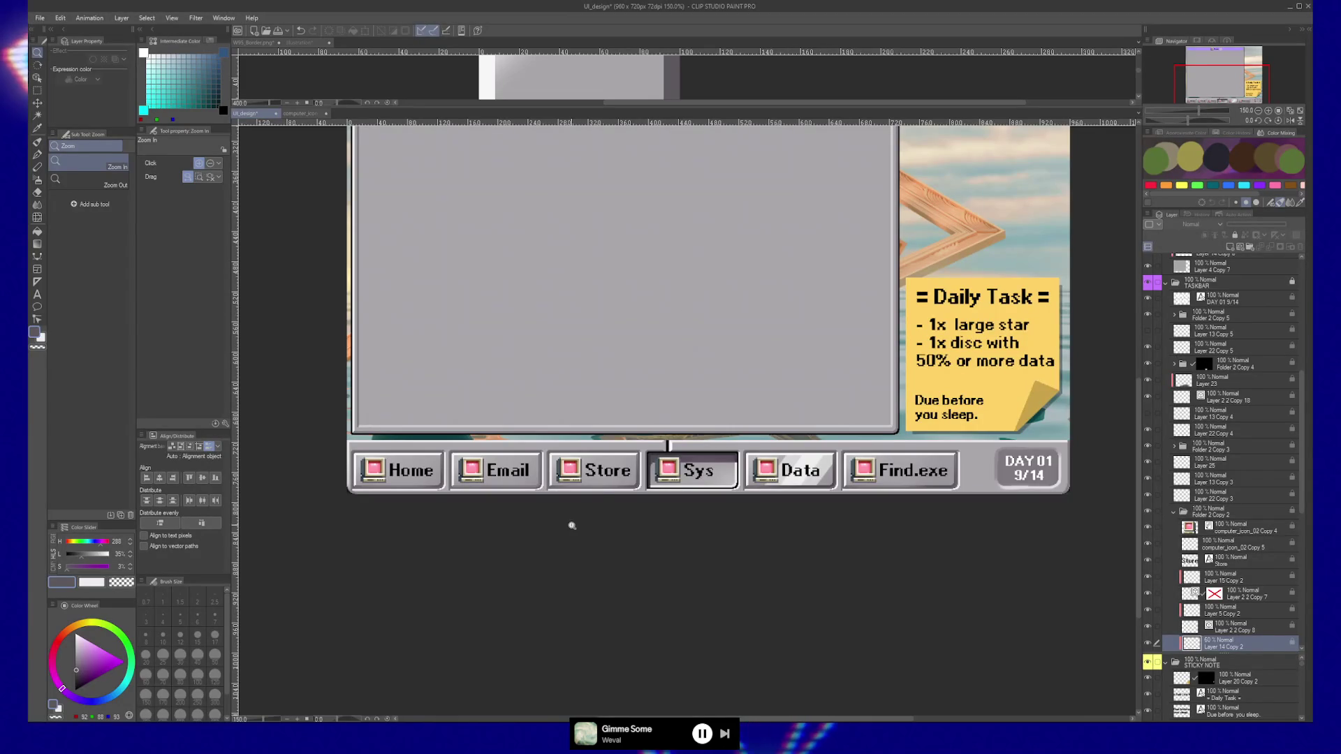
# Zoom to 400% on the retro design's Sys and Data taskbar buttons.
pyautogui.click(532, 489)
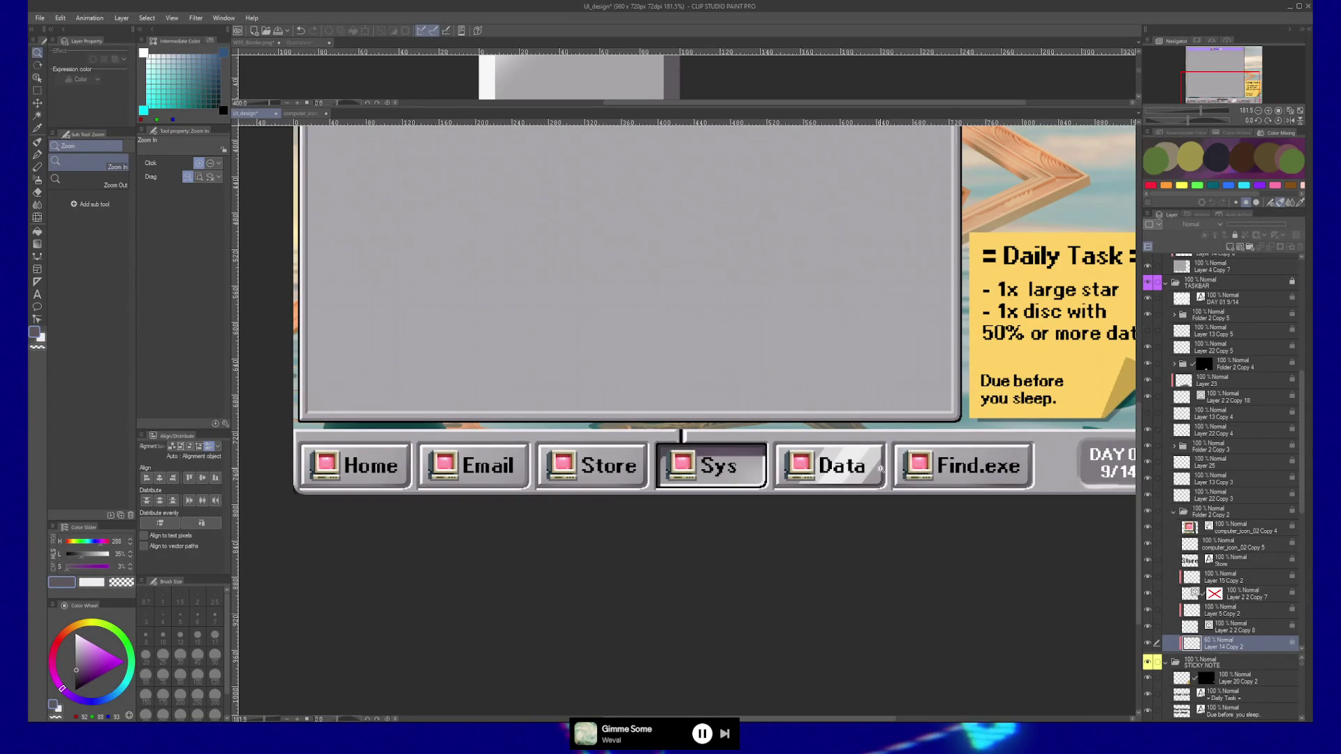
pyautogui.moveTo(871, 476); pyautogui.dragTo(800, 452)
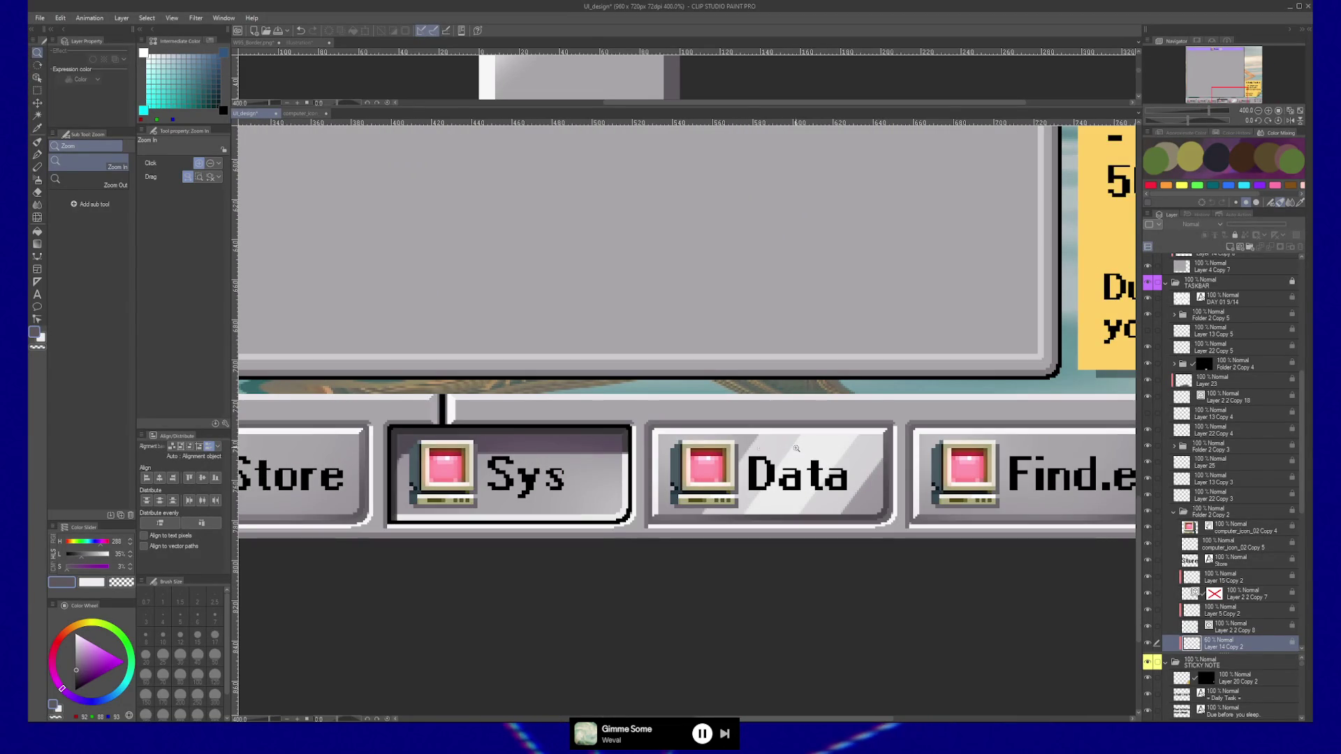
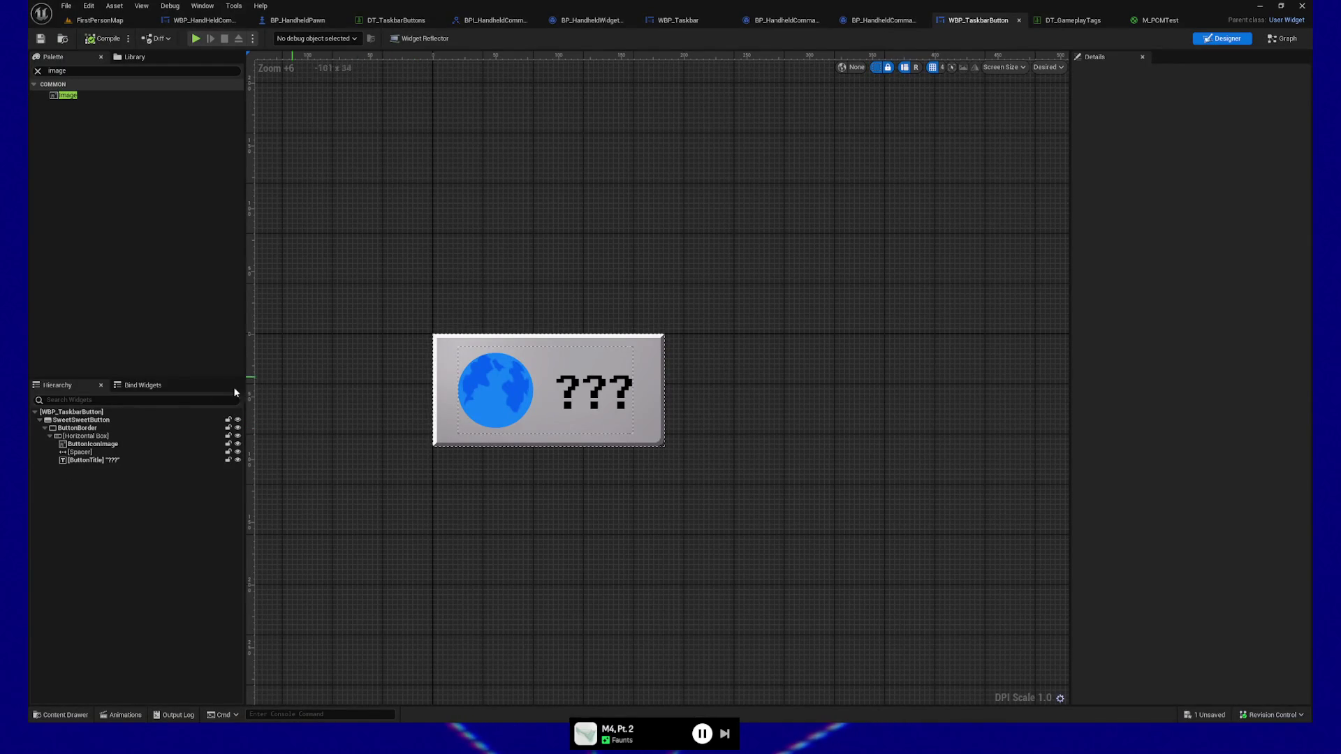
# Set ButtonBorder's brush Draw As from Border to Box so T_W95Border gives a bevelled edge.
pyautogui.click(94, 428)
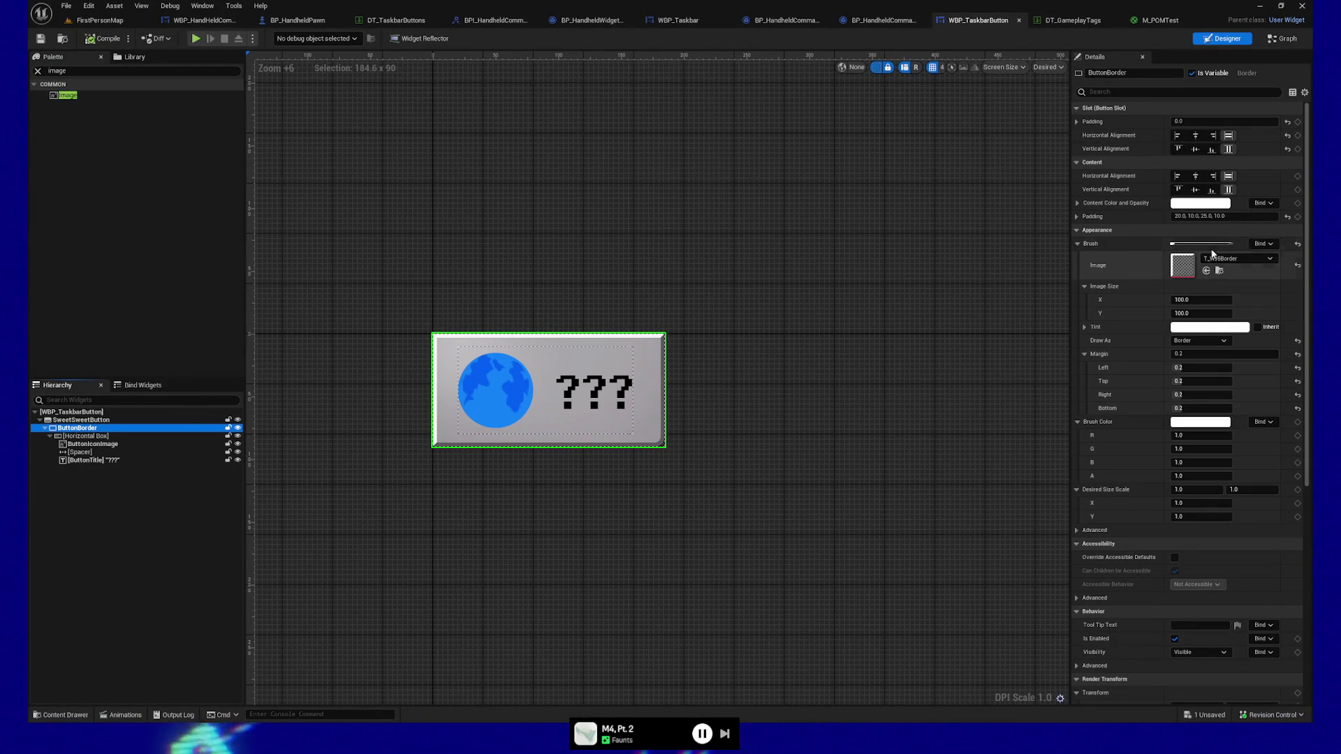
pyautogui.click(1208, 341)
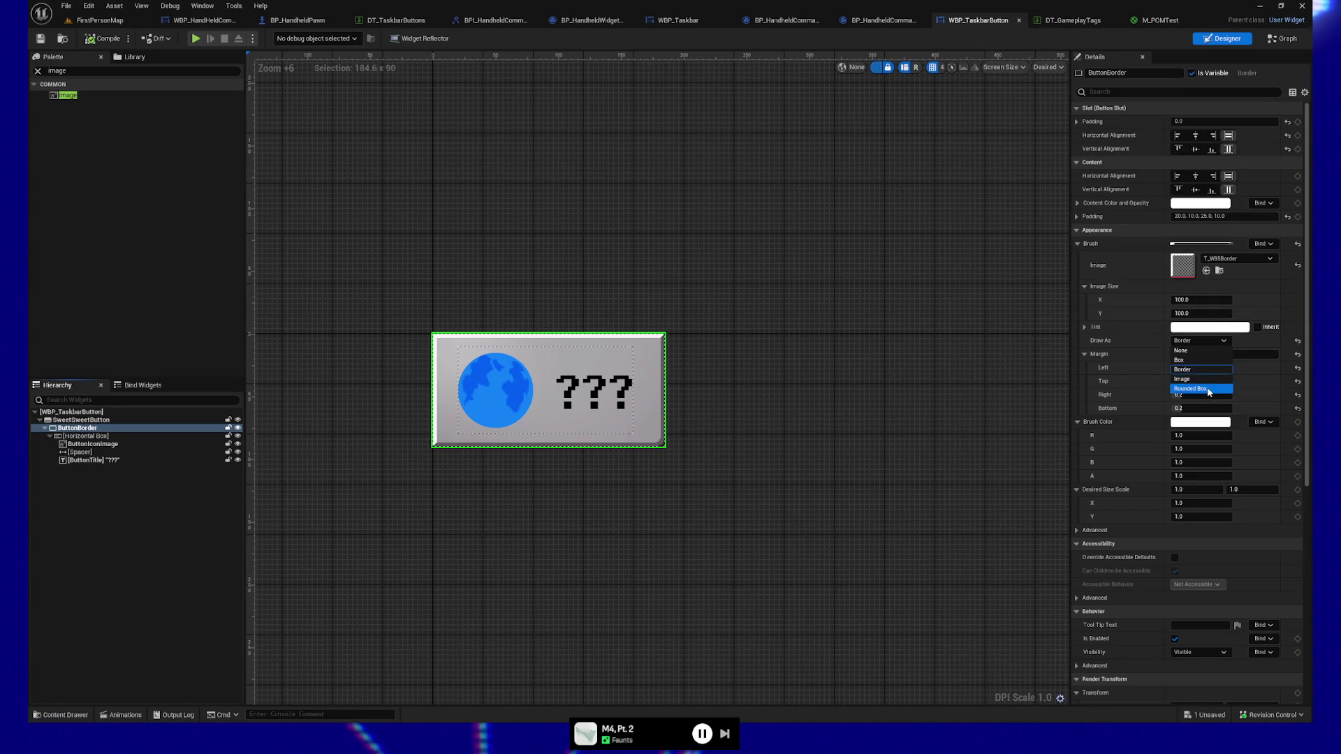
pyautogui.click(1196, 361)
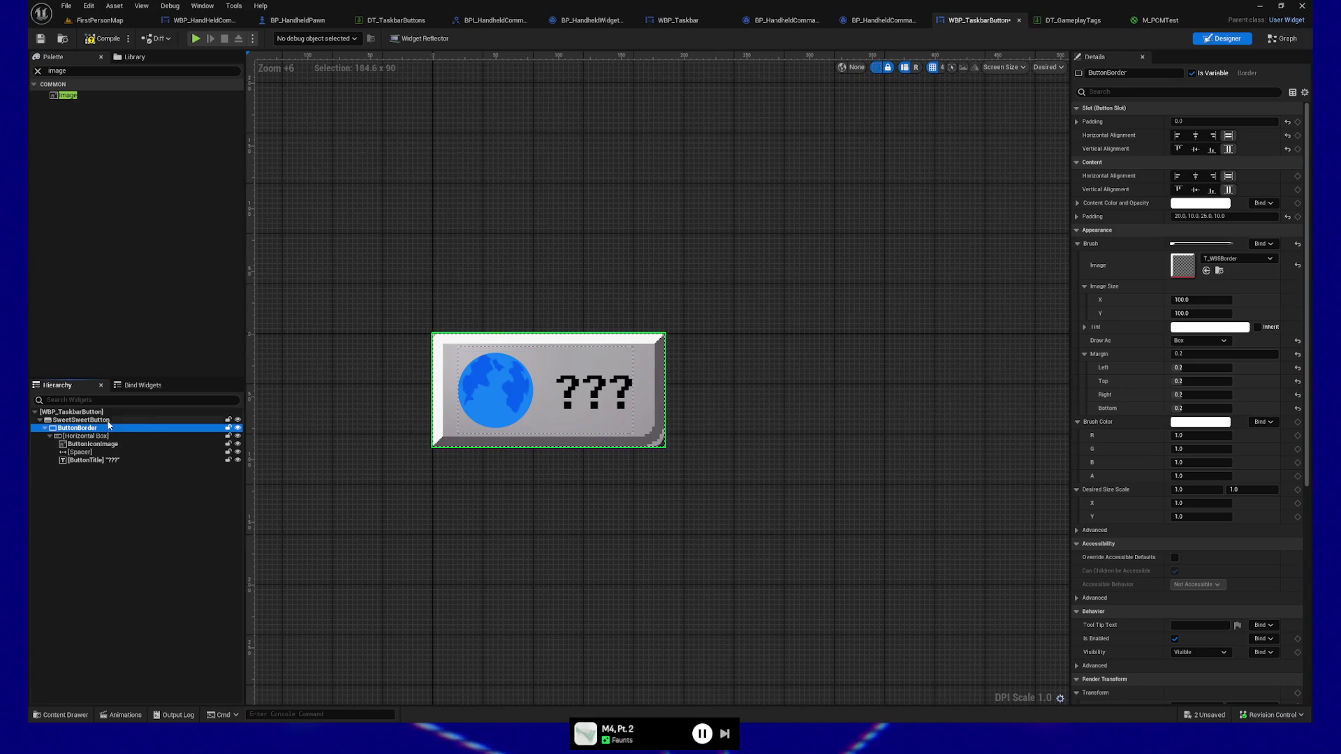
pyautogui.click(80, 419)
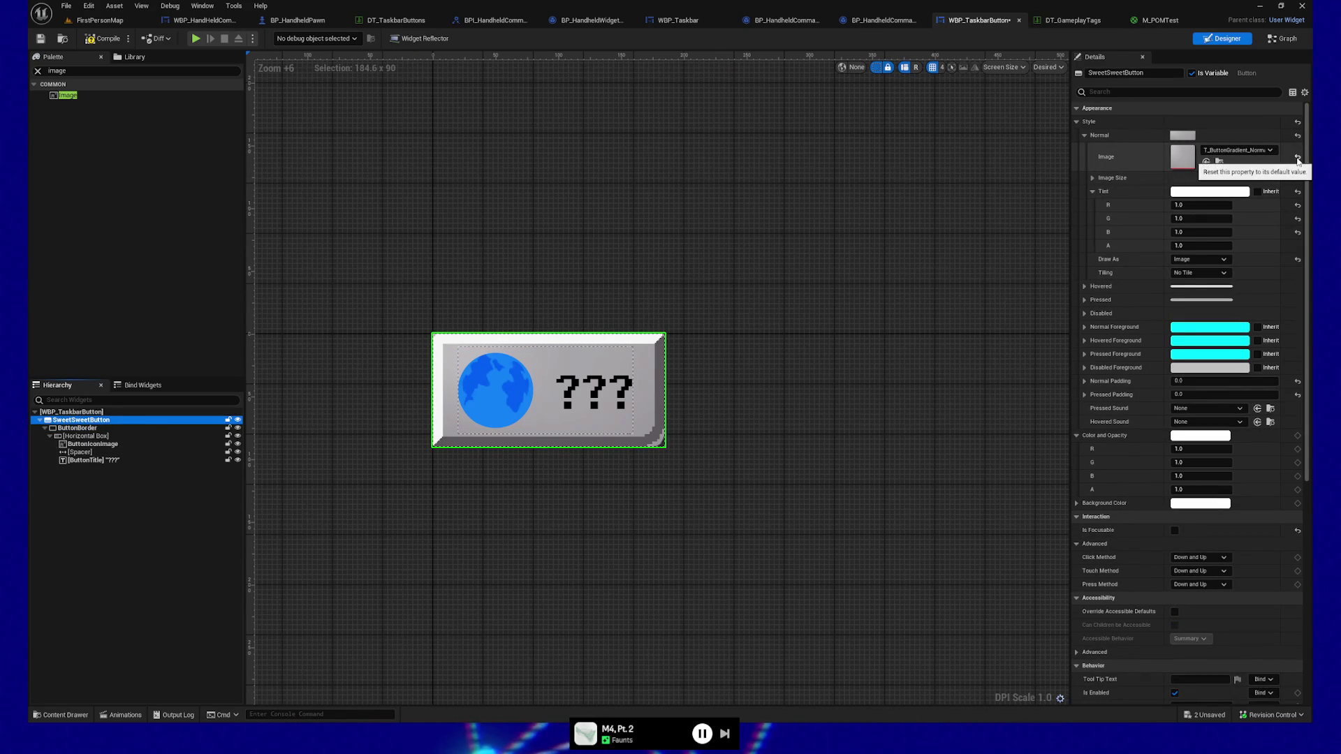
# Reset SweetSweetButton's Normal style image, then undo ButtonBorder's Draw As change.
pyautogui.click(1298, 158)
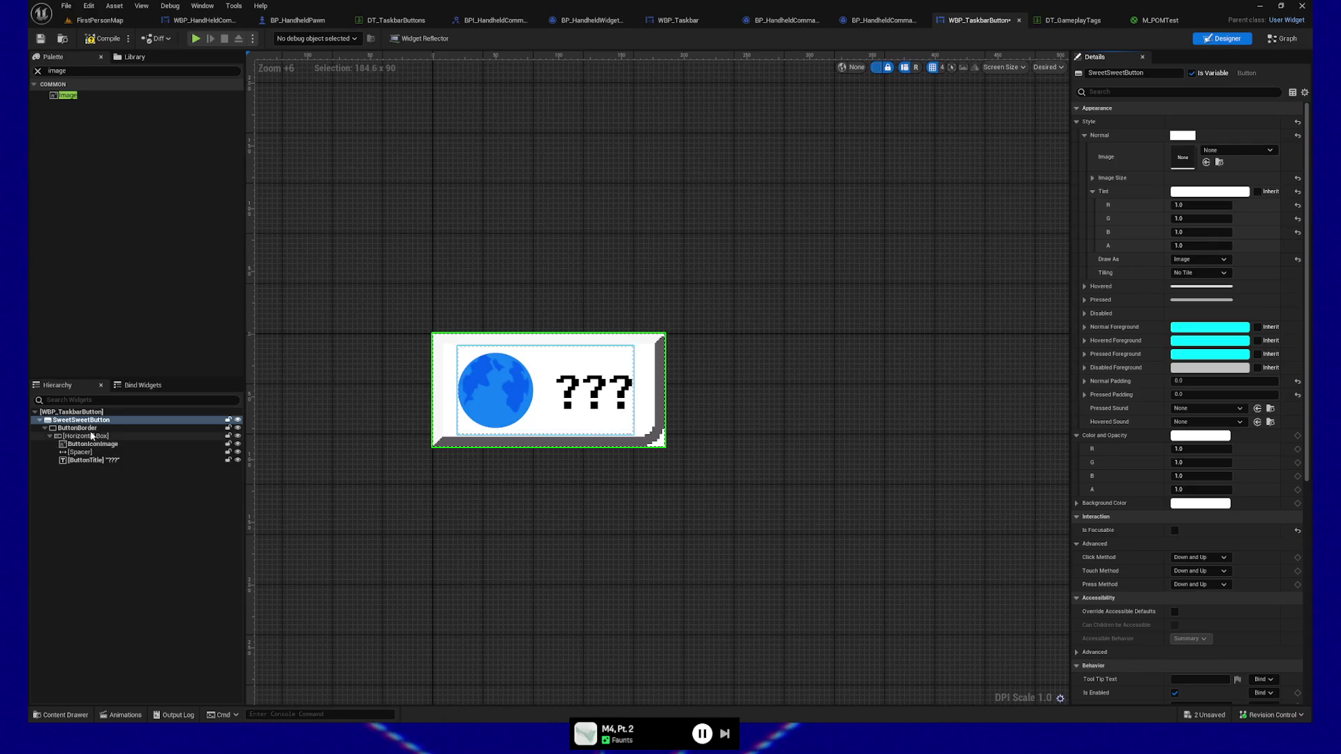
pyautogui.click(91, 428)
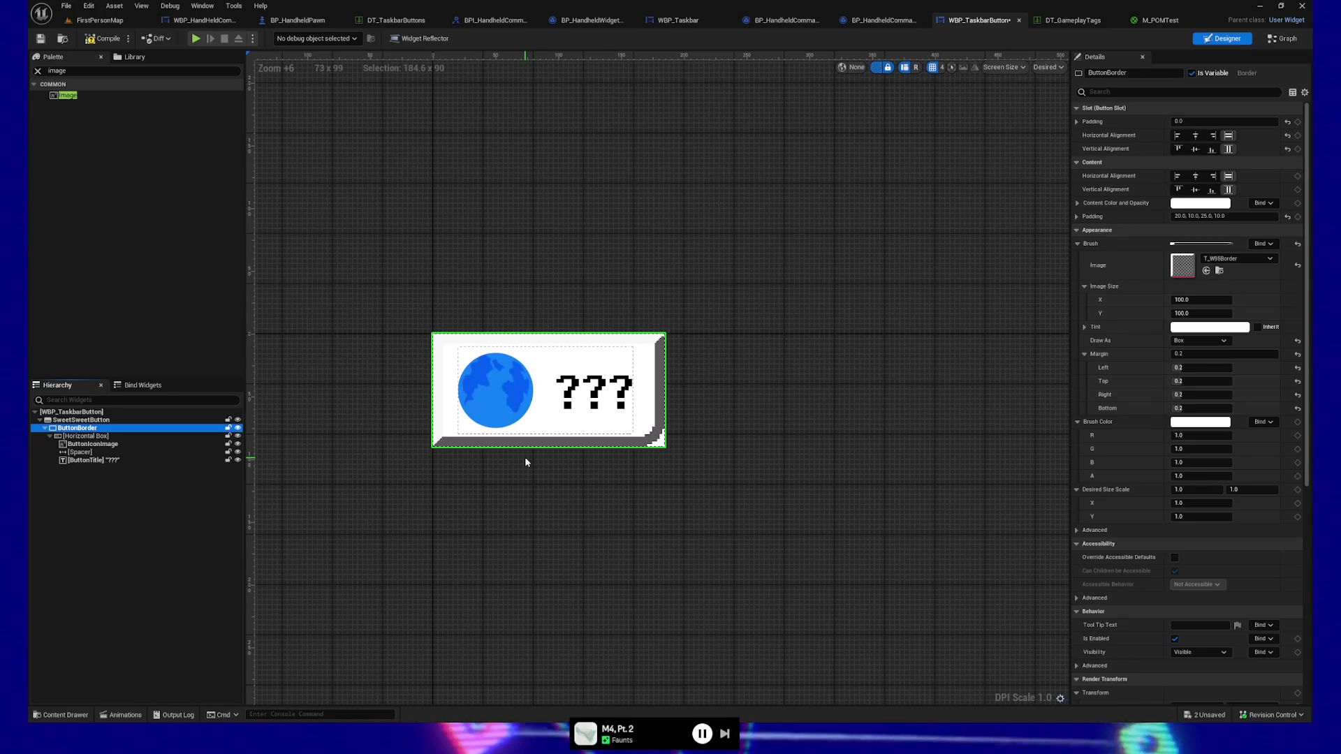
pyautogui.click(547, 573)
pyautogui.hotkey('ctrl', 'z')
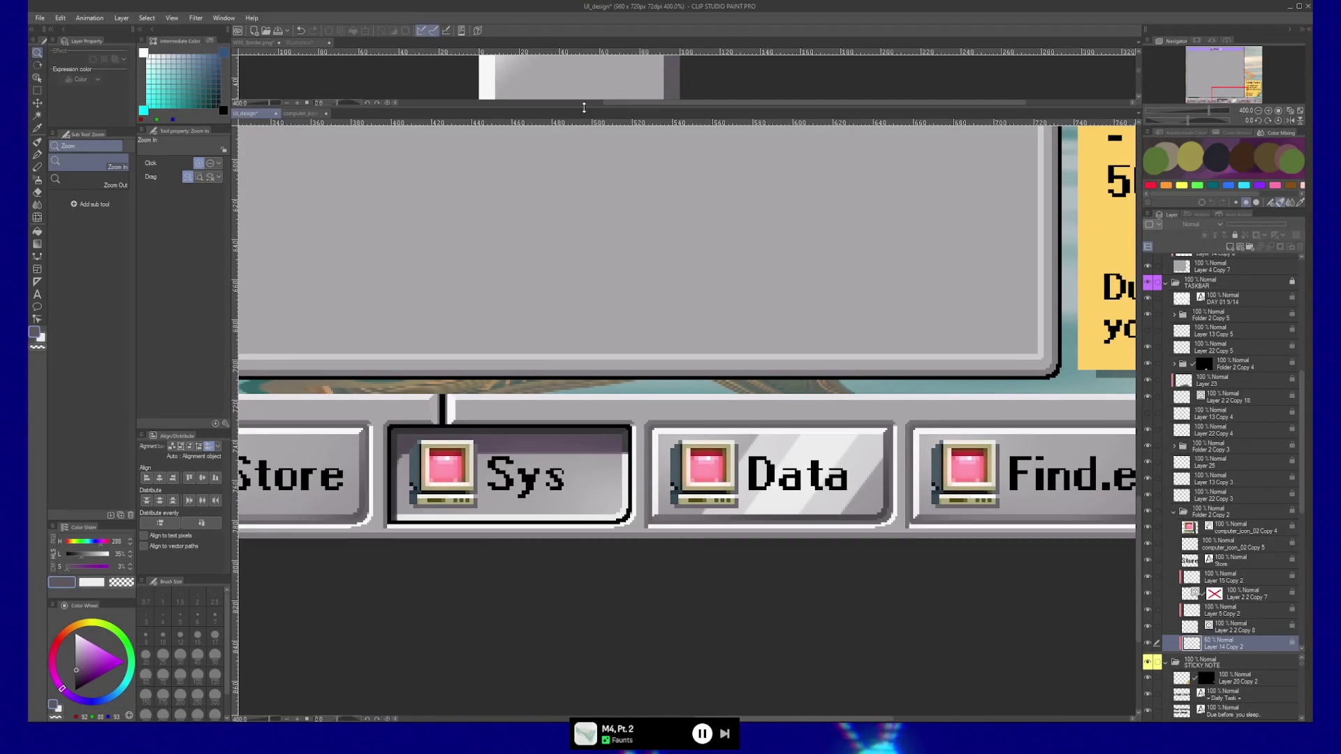
# Remove the white gradient highlight from the square in W95_Border.png.
pyautogui.moveTo(584, 107); pyautogui.dragTo(585, 620)
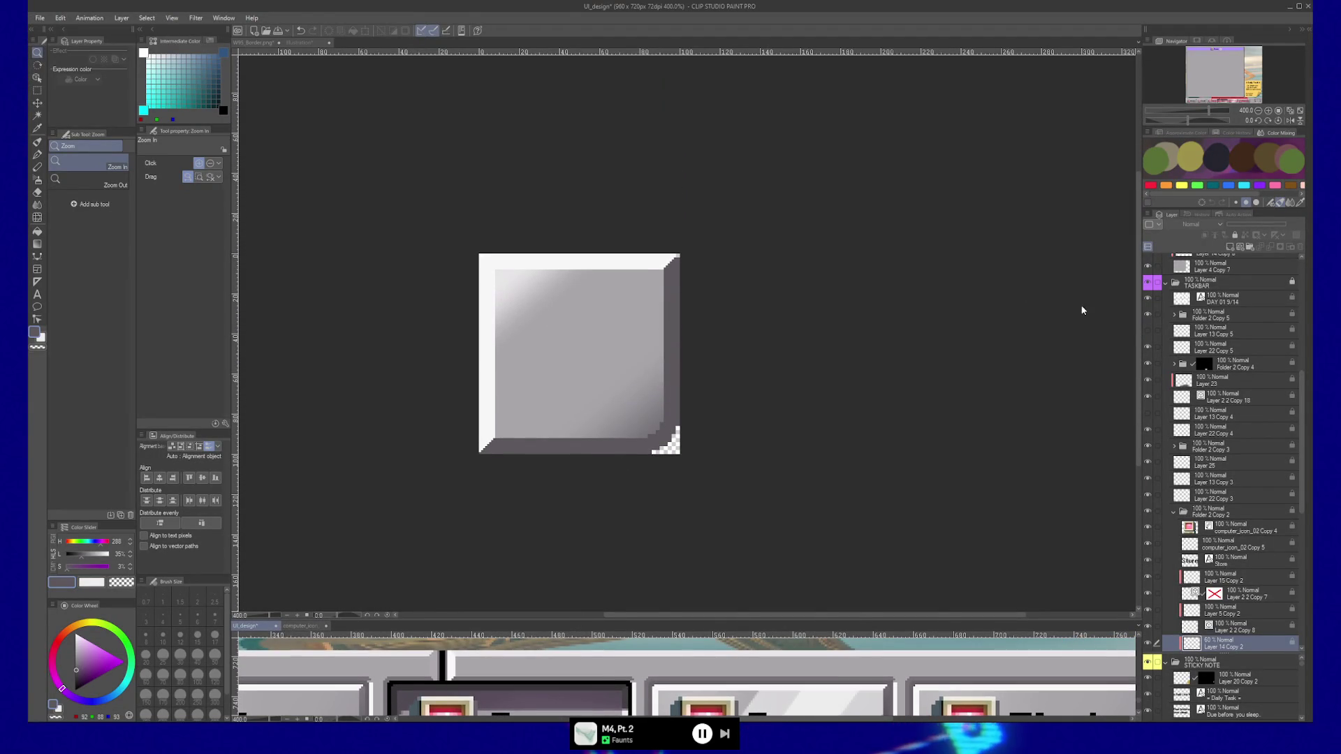
pyautogui.click(841, 416)
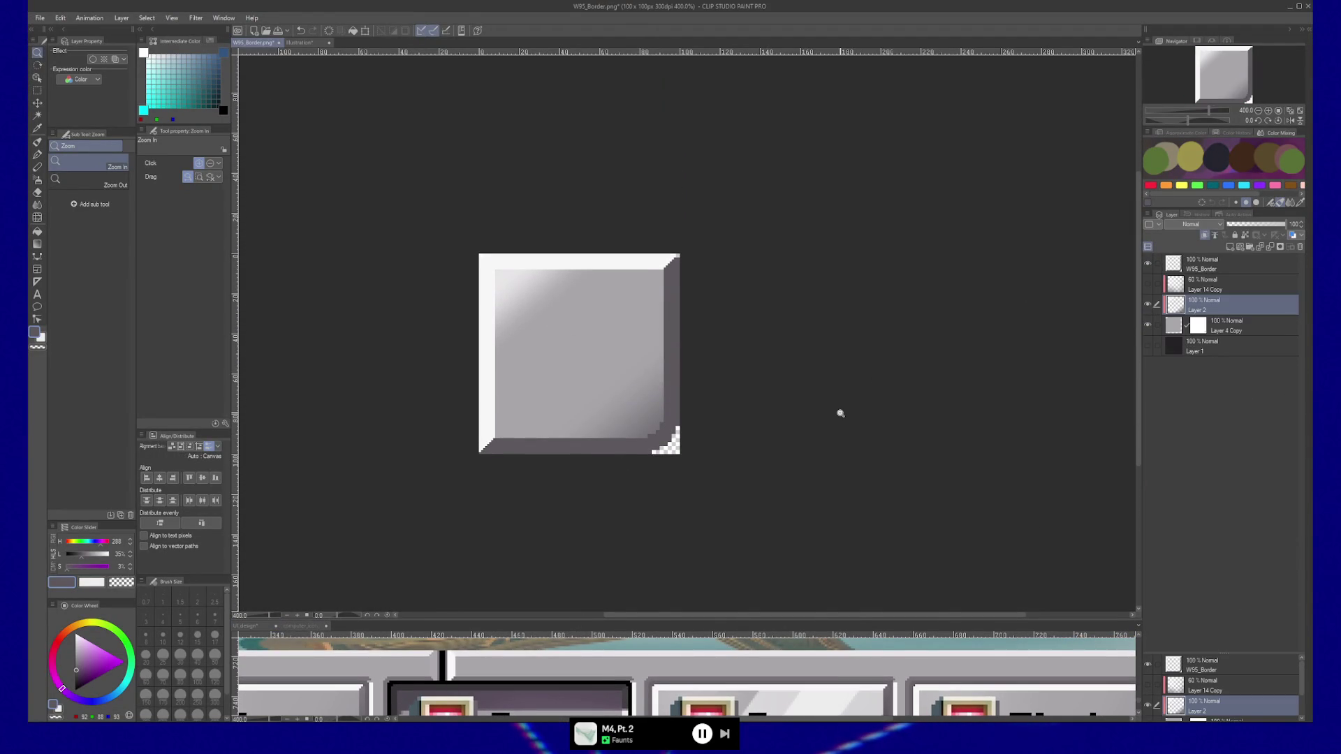
pyautogui.hotkey('ctrl', 'z')
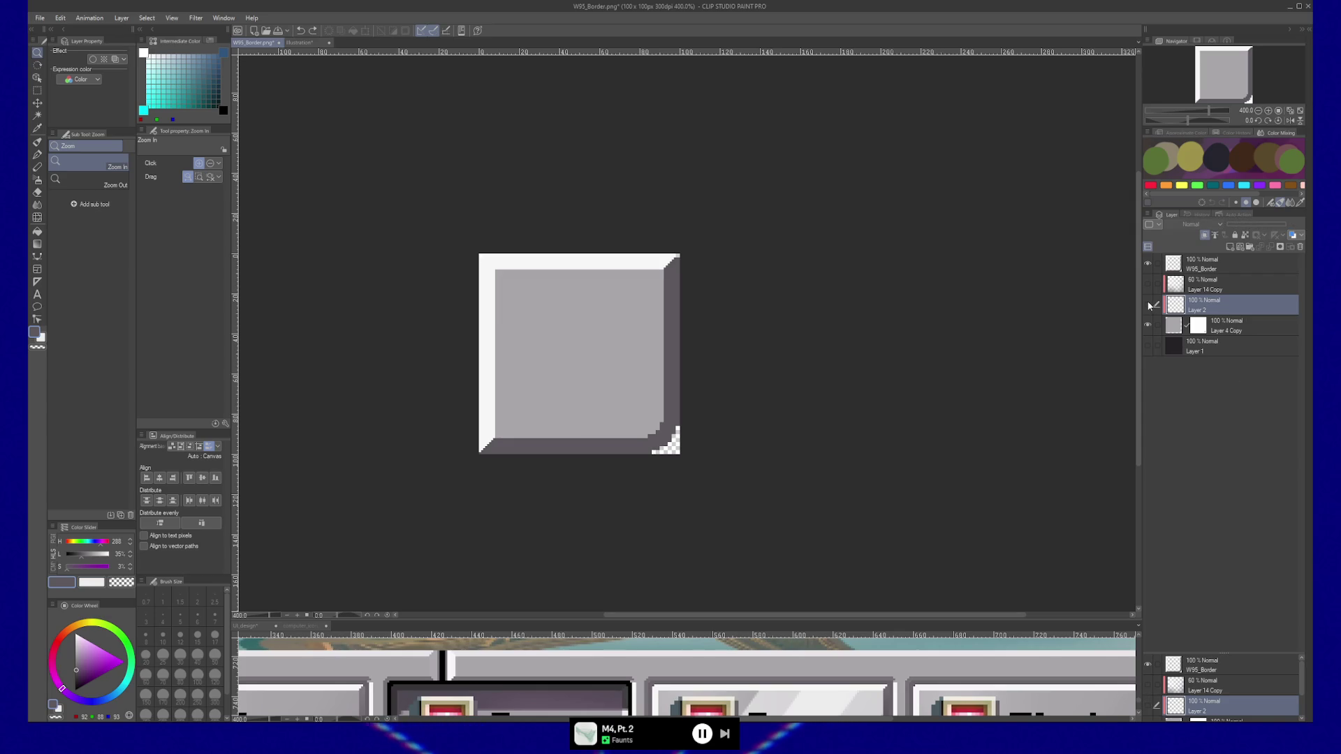
# Export the border image as a PNG and return to Unreal Engine.
pyautogui.click(41, 19)
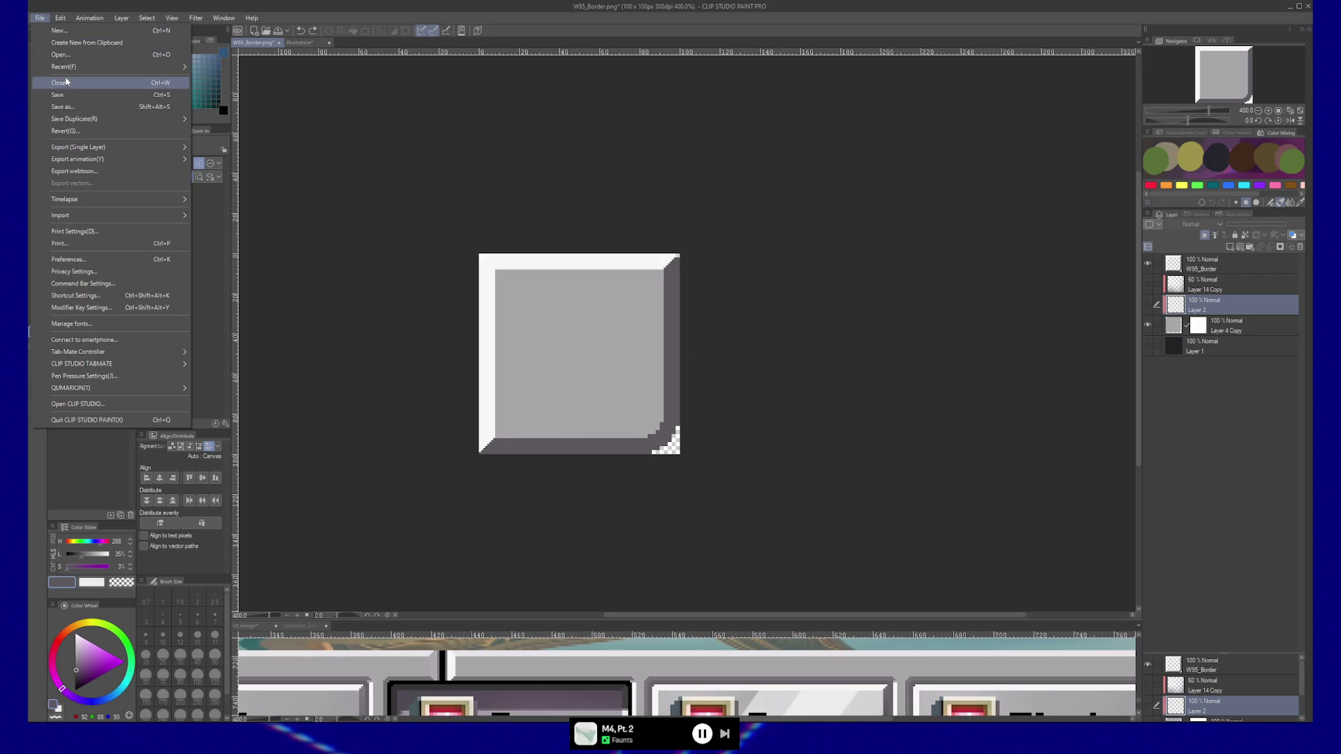
pyautogui.moveTo(74, 152)
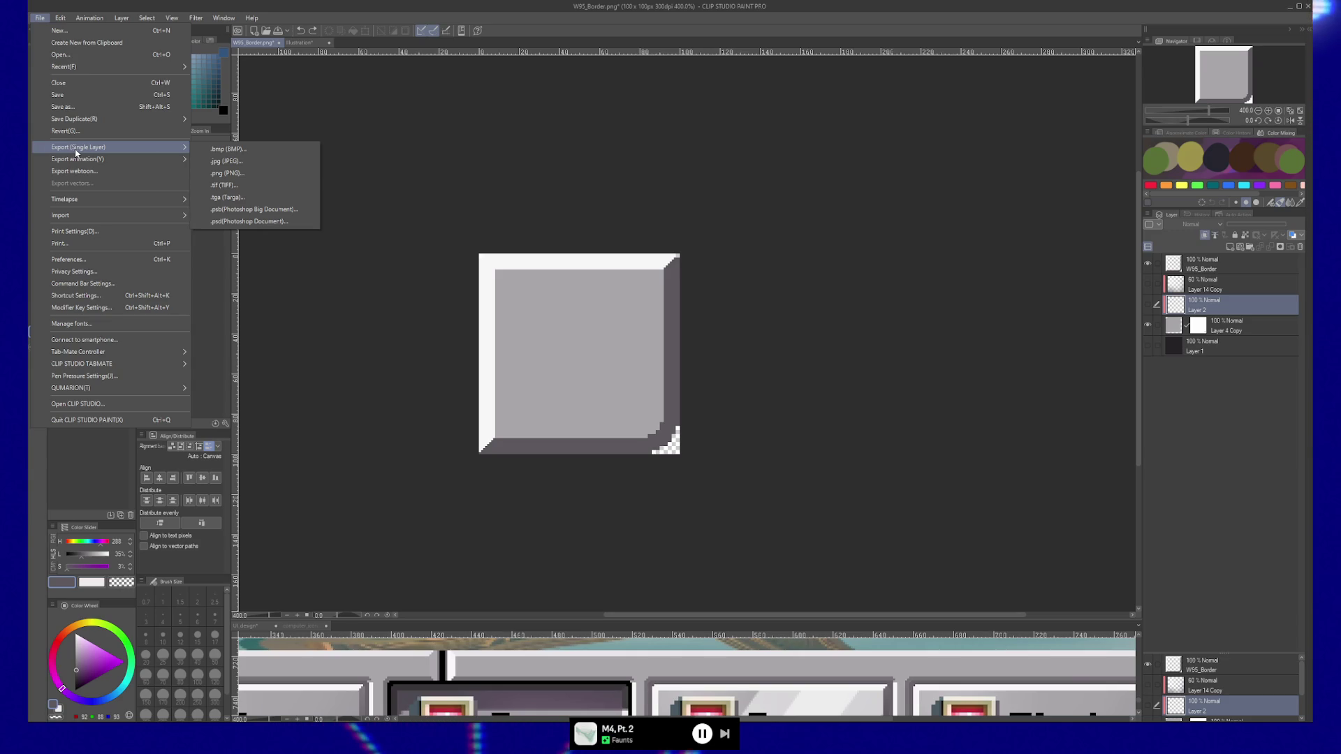
pyautogui.click(252, 175)
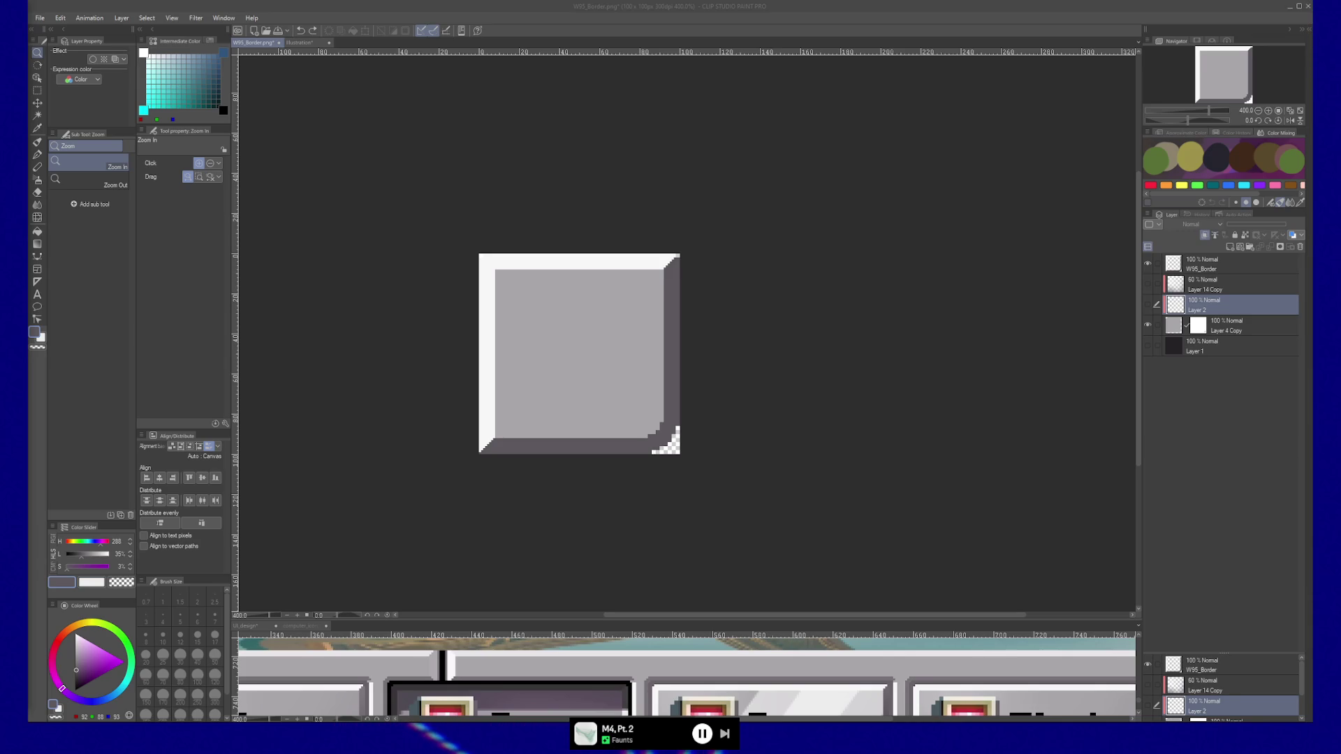
pyautogui.click(235, 44)
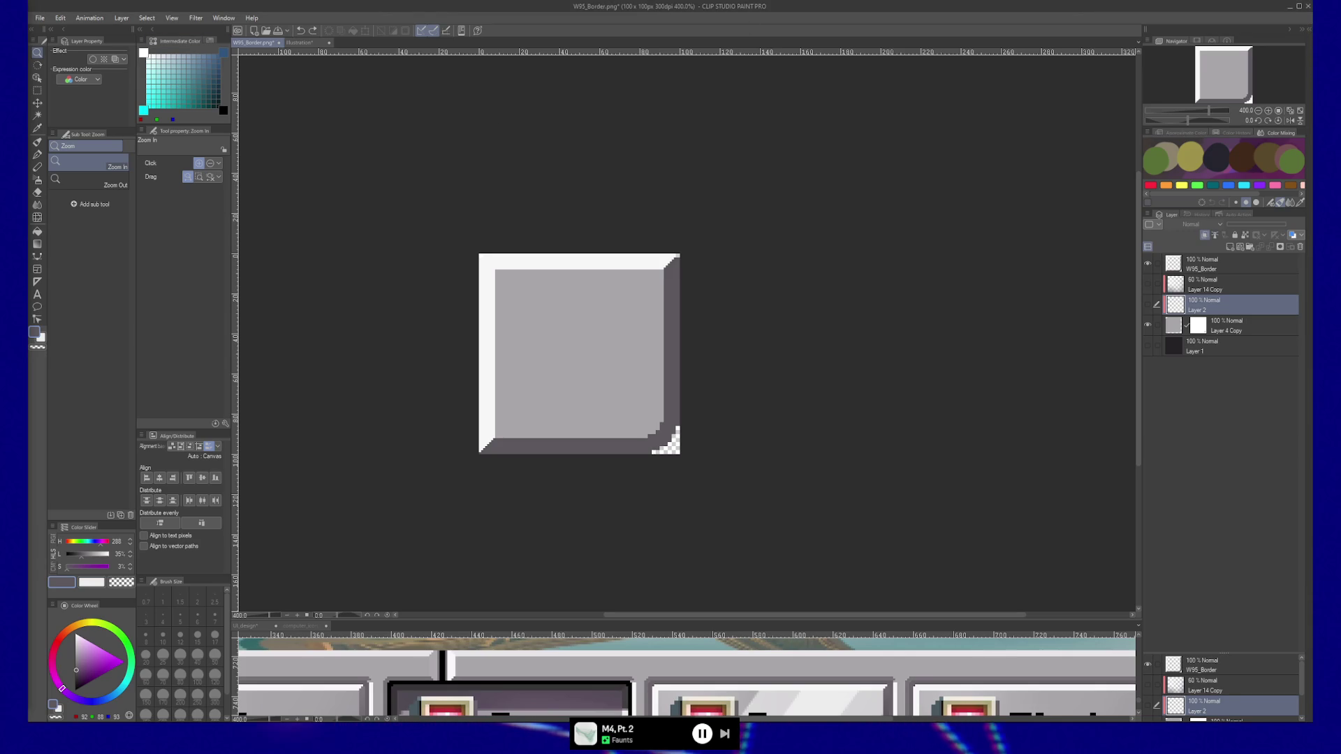
pyautogui.hotkey('alt', 'Tab')
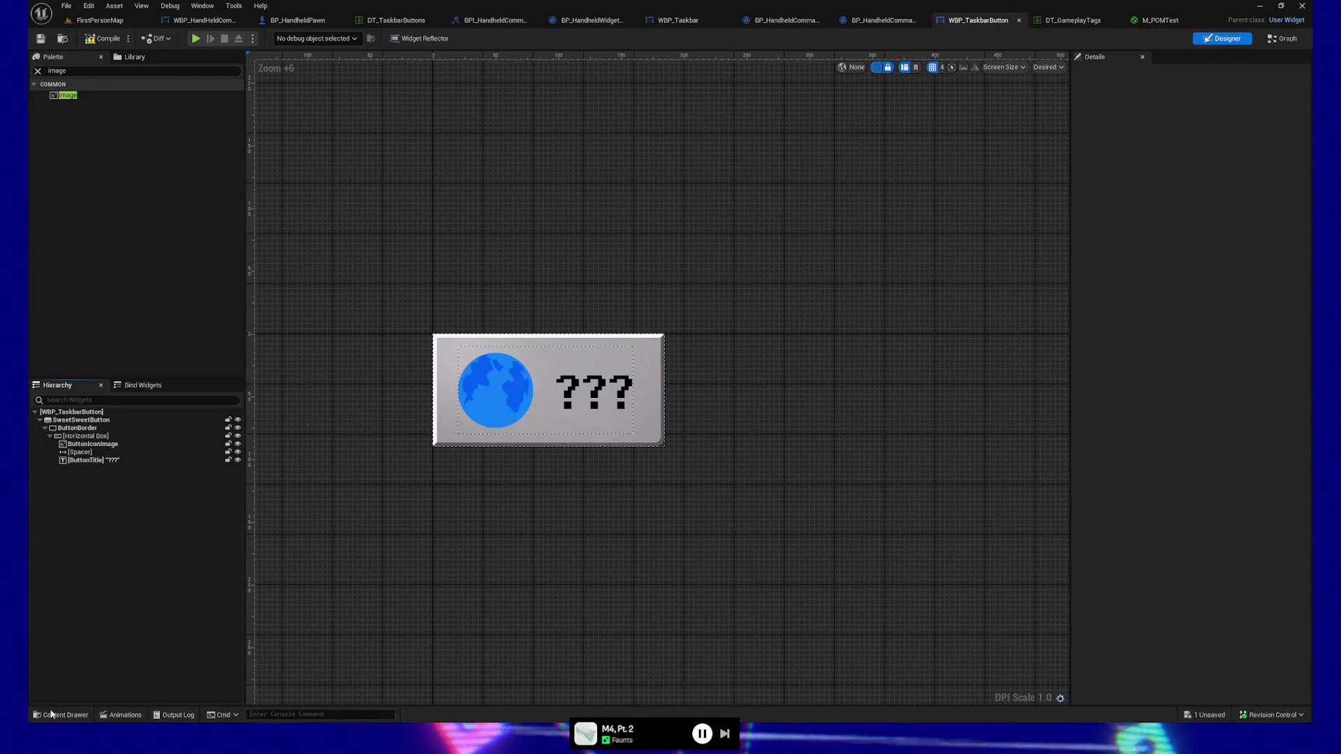
# Import the exported PNG into the UI folder as W95_Button and open it in the texture editor.
pyautogui.click(53, 715)
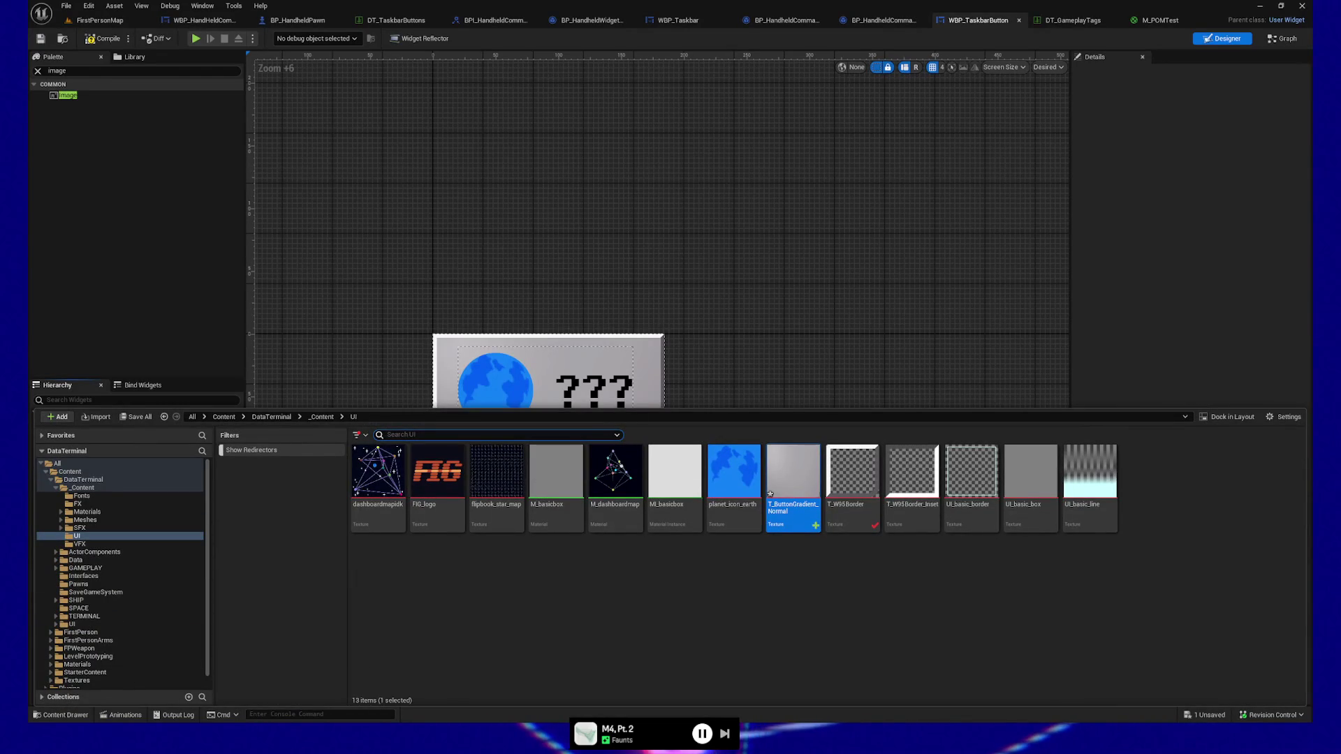
pyautogui.hotkey('alt', 'Tab')
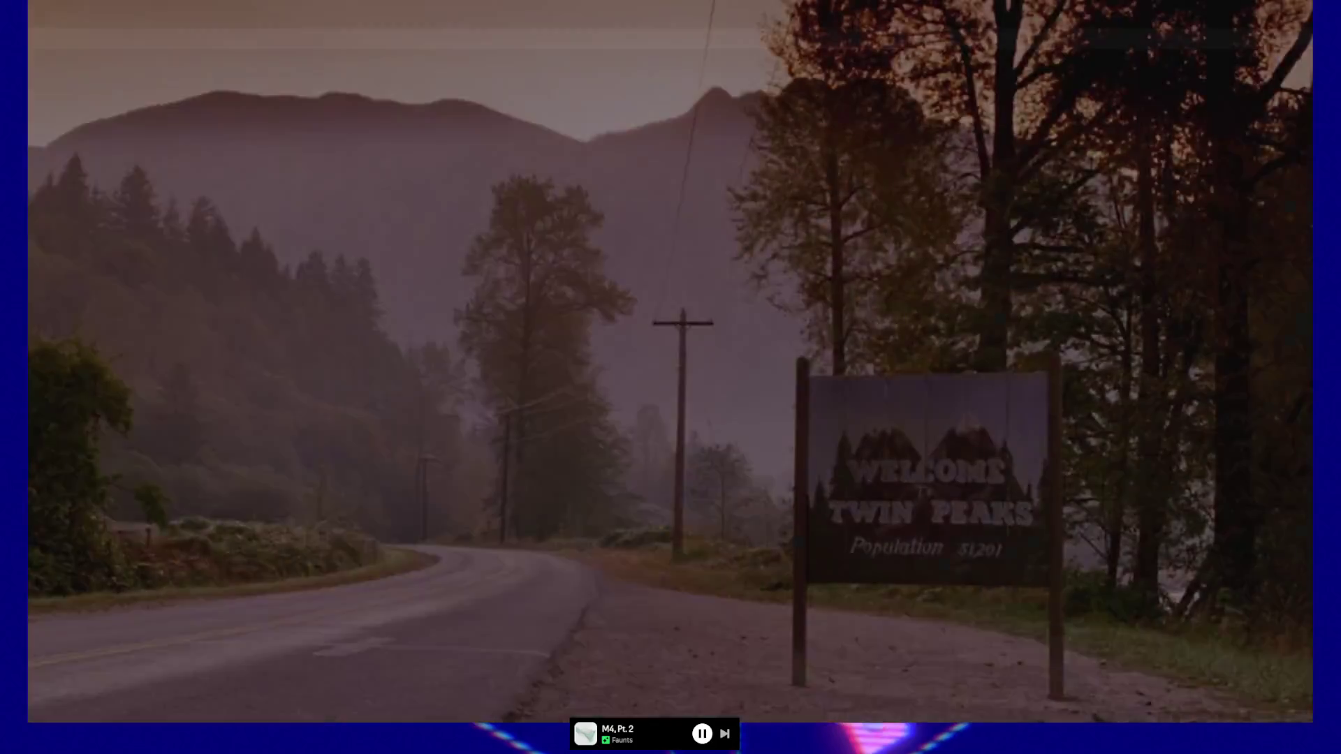
pyautogui.hotkey('alt', 'Tab')
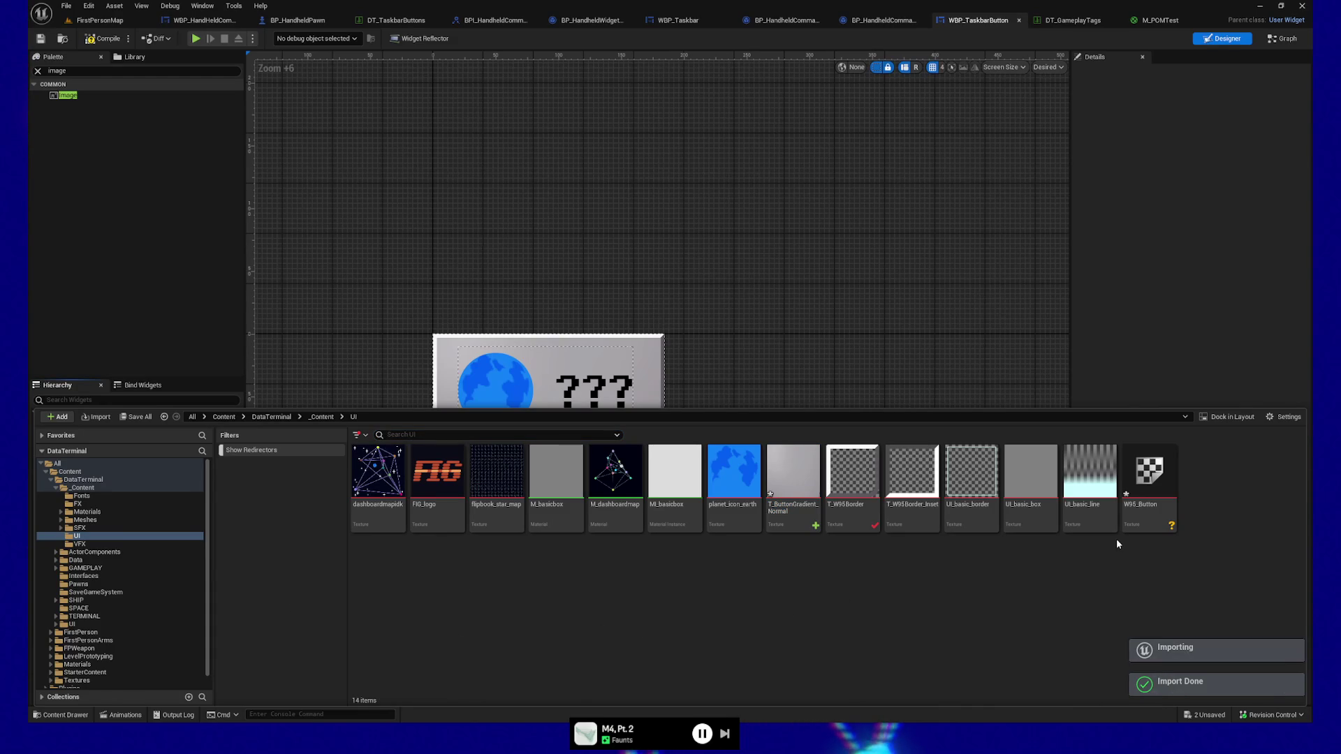
pyautogui.doubleClick(1149, 473)
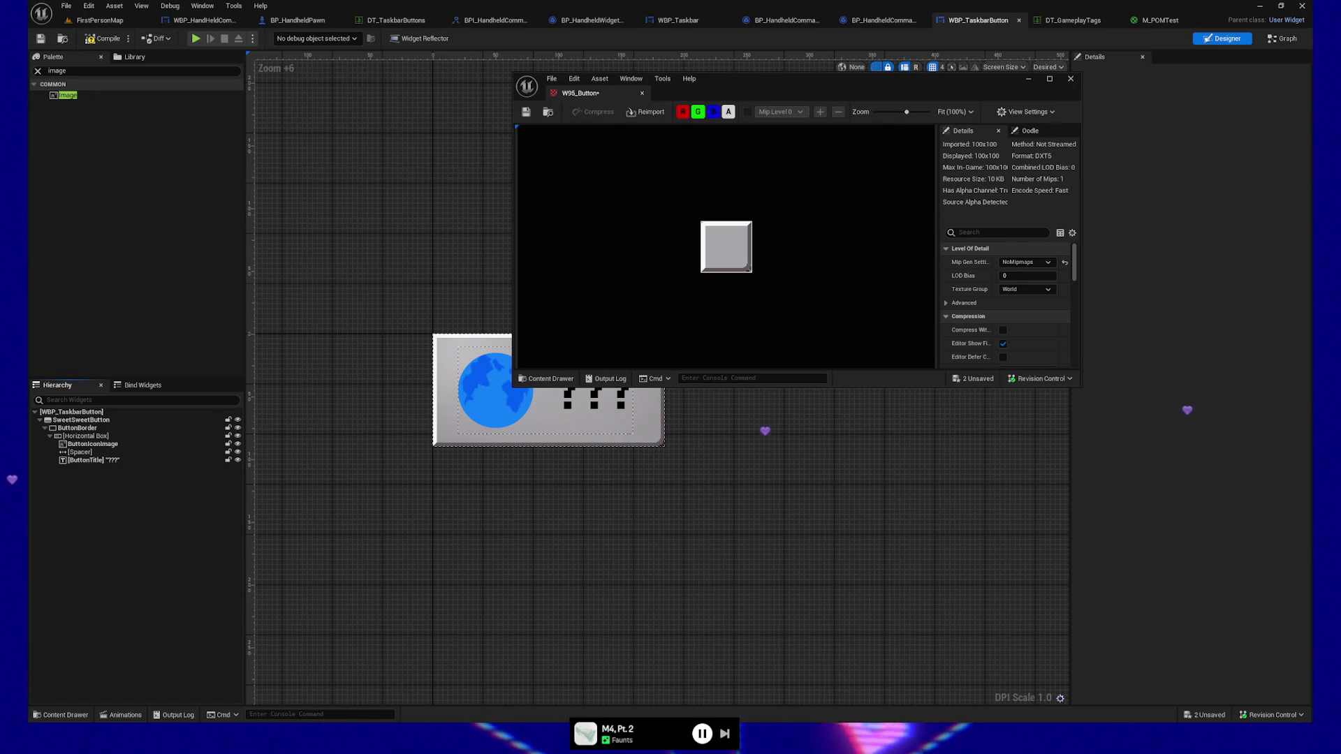
# Change W95_Button's texture group and set its Filter to Nearest.
pyautogui.click(1026, 290)
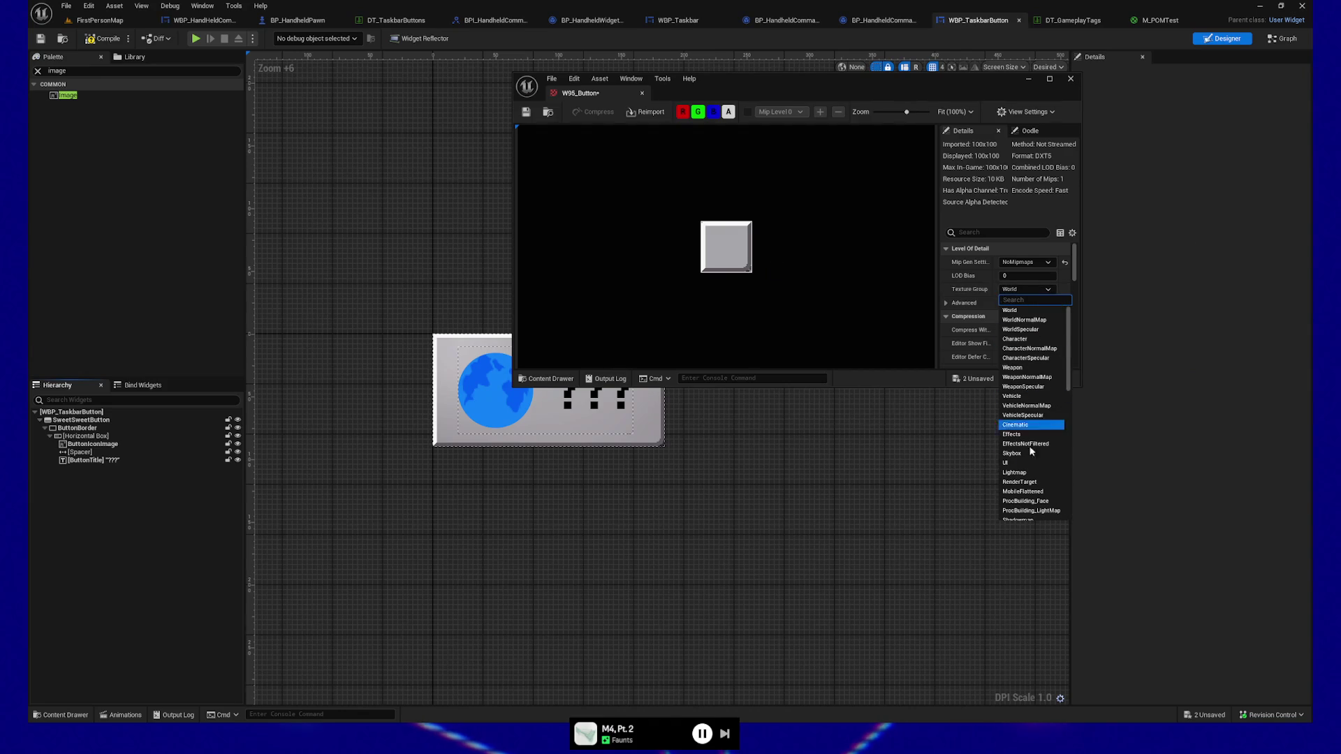
pyautogui.click(1012, 462)
pyautogui.scroll(-2, 1043, 279)
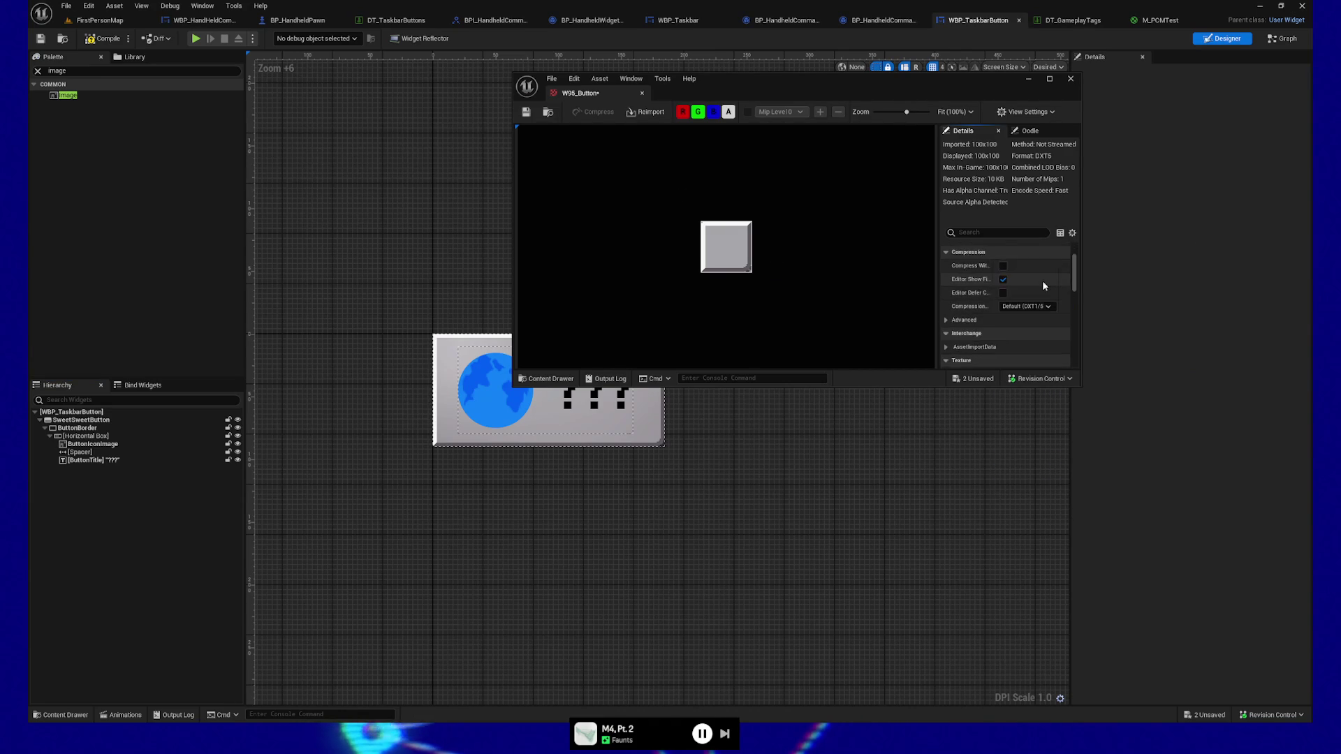
pyautogui.scroll(-6, 1043, 285)
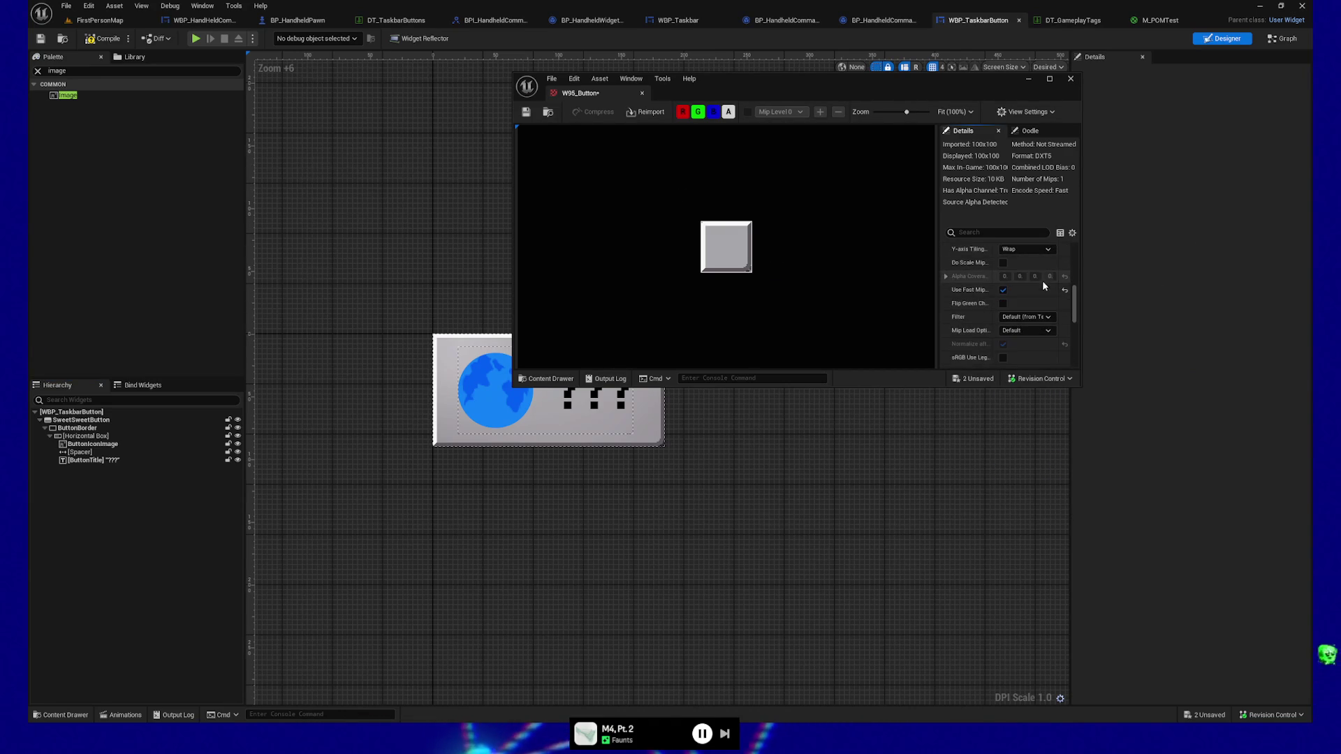
pyautogui.click(1025, 318)
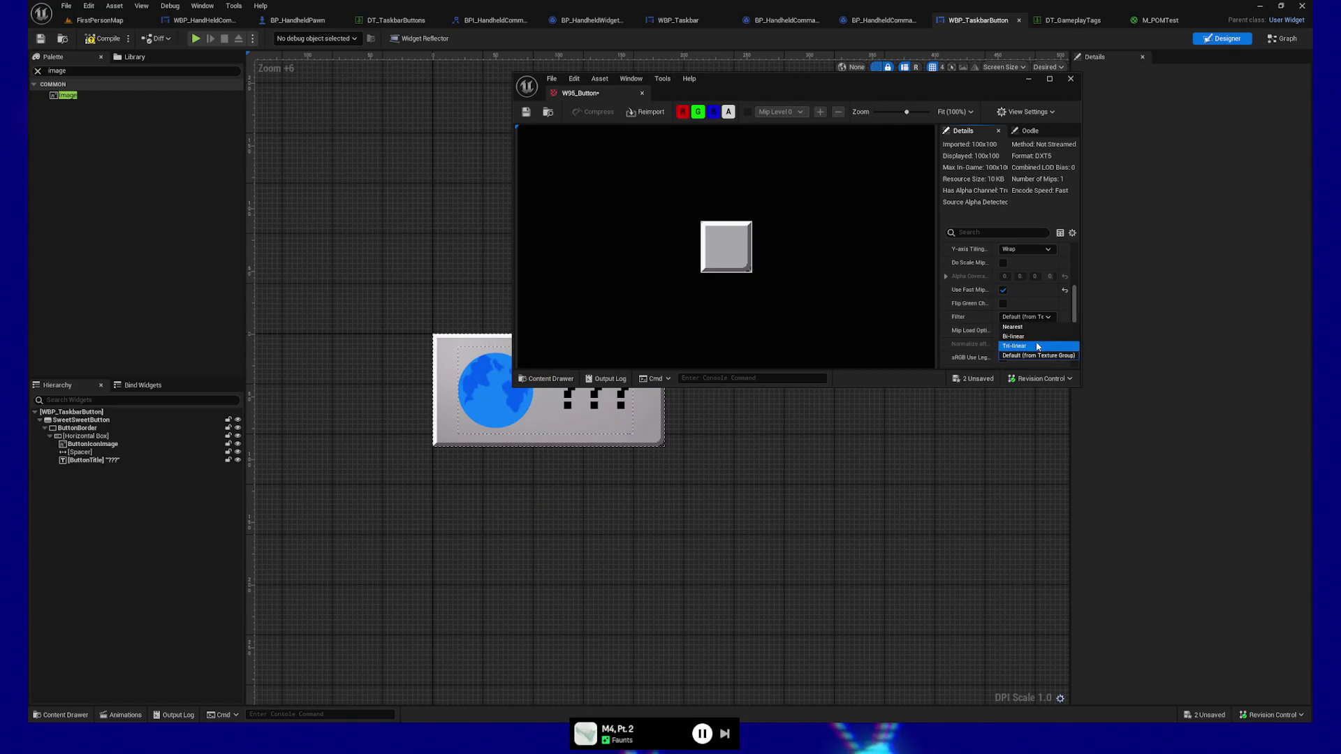
pyautogui.click(1031, 328)
# Save W95_Button, close its texture editor, and bring up the UI folder assets.
pyautogui.click(526, 112)
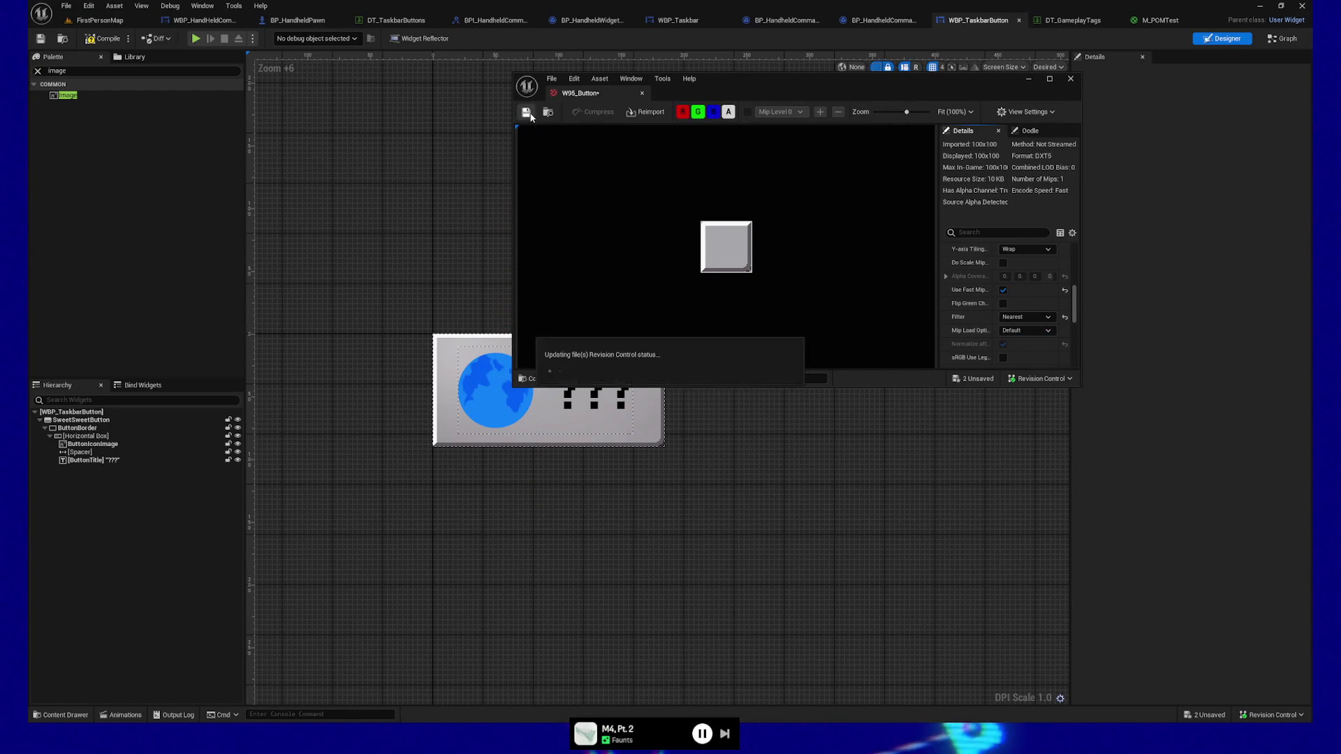
pyautogui.click(1071, 78)
pyautogui.click(69, 712)
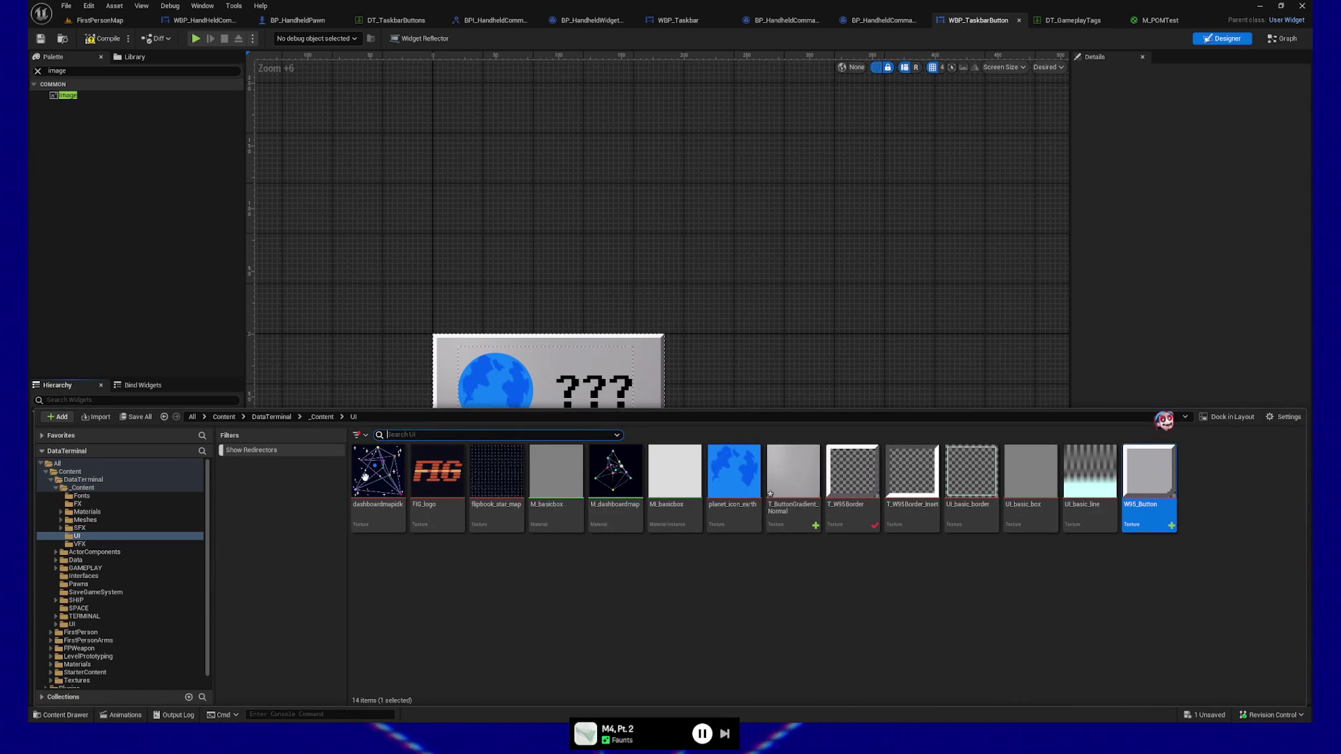
# Create a new material in the UI folder named M_TaskbarButton.
pyautogui.rightClick(507, 601)
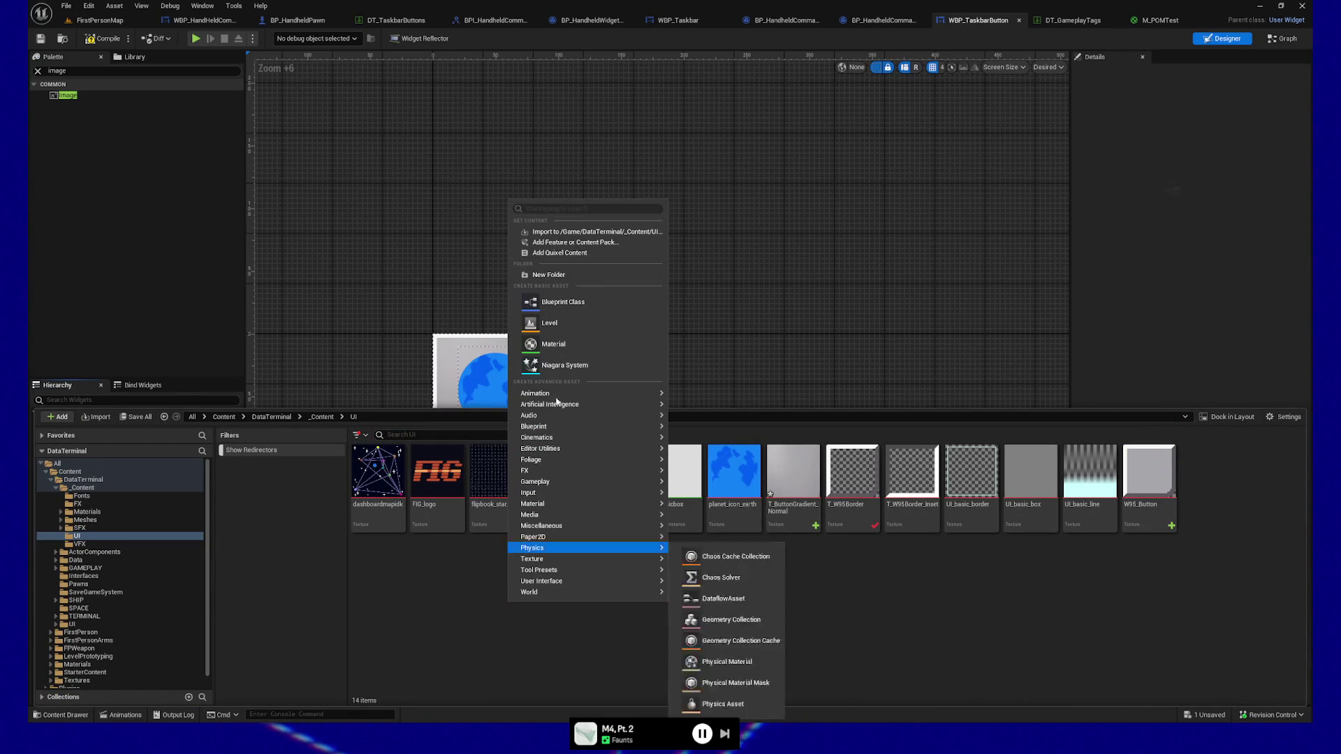
pyautogui.click(553, 344)
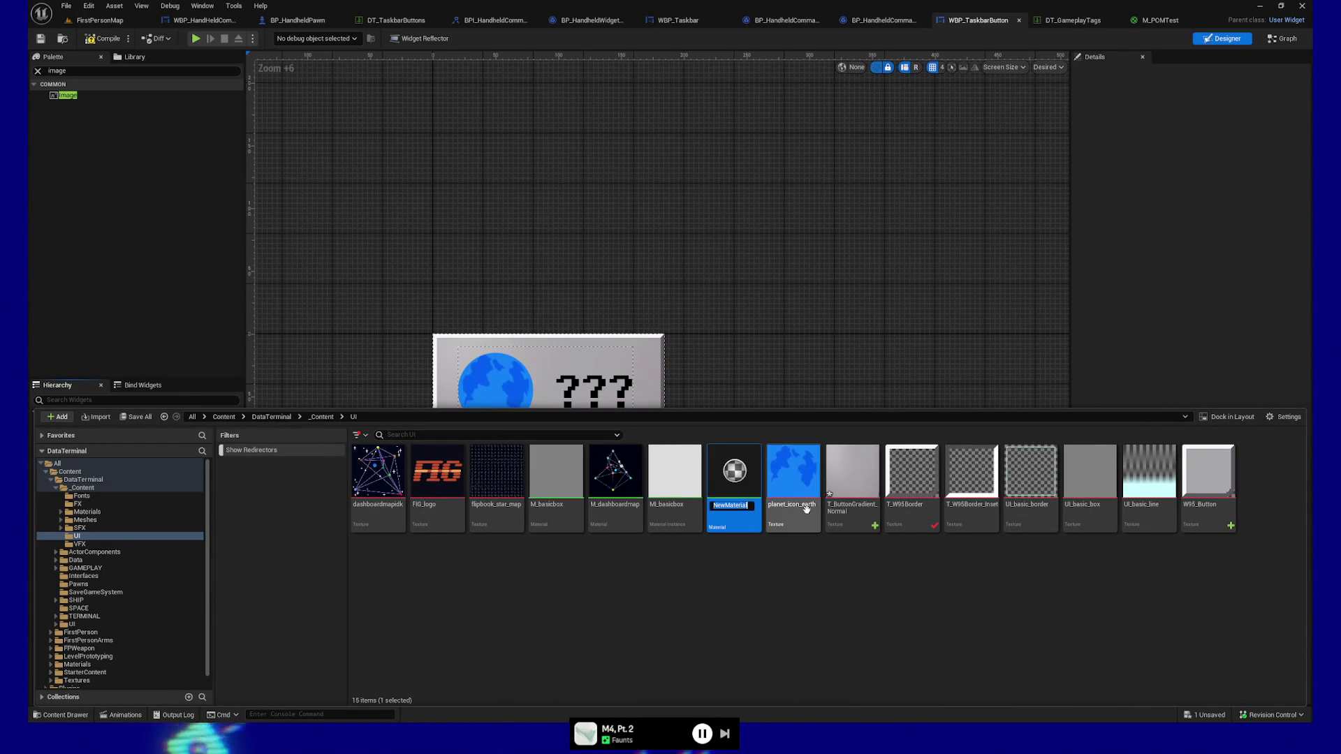
pyautogui.write('M_TestB')
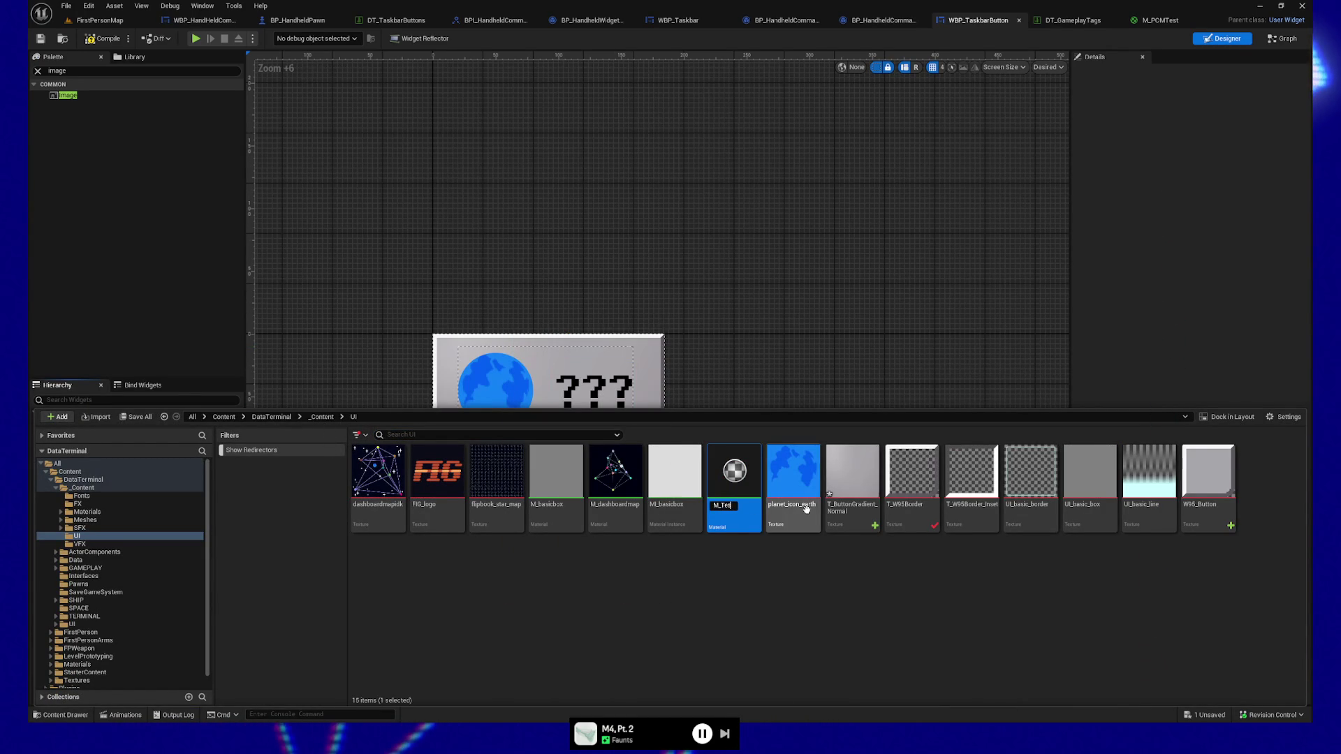
pyautogui.press('BackSpace')
pyautogui.write('Task')
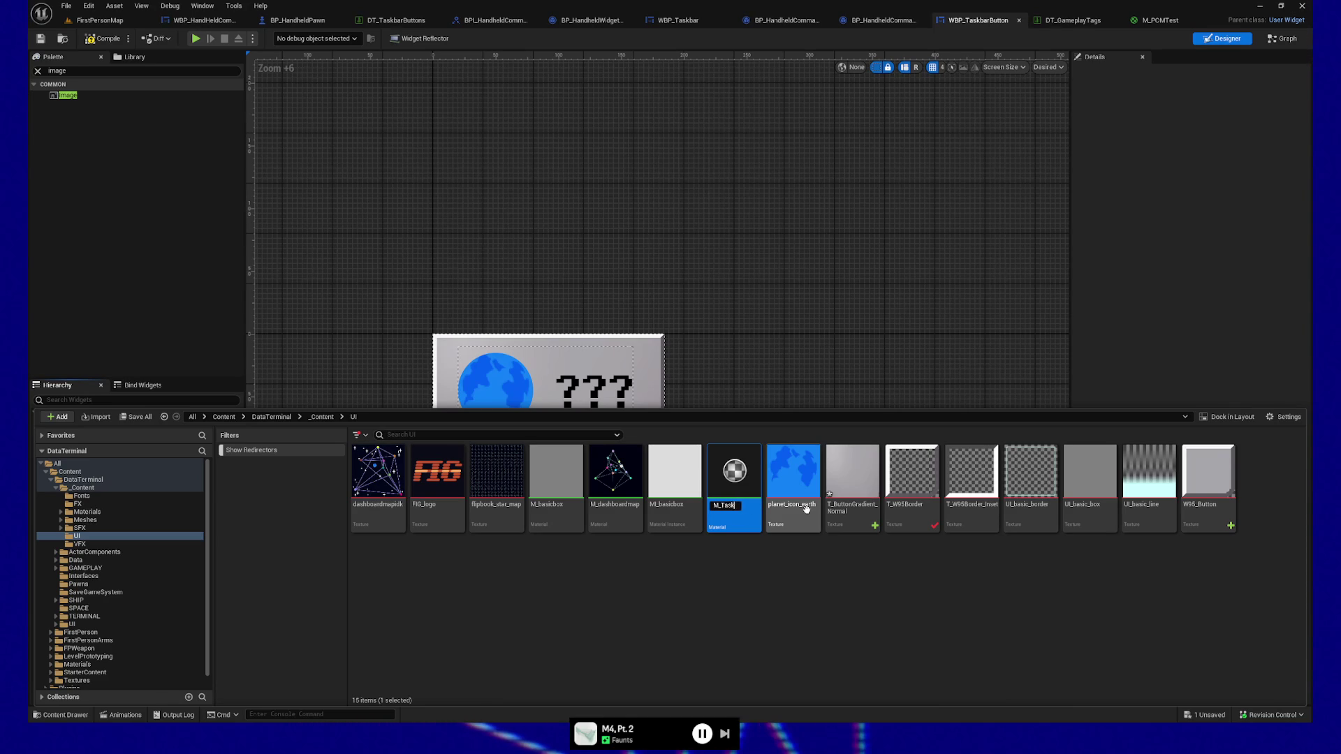
pyautogui.write('barButto')
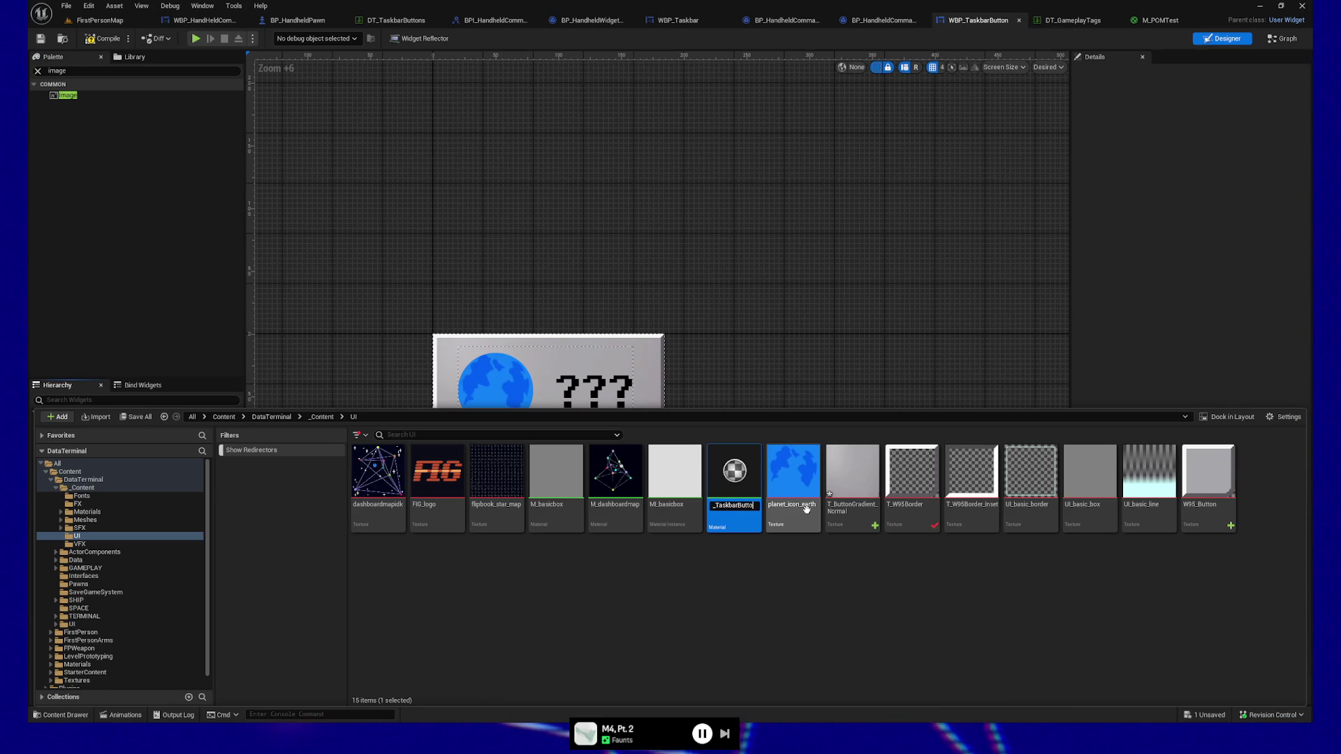
pyautogui.write('n')
pyautogui.press('Return')
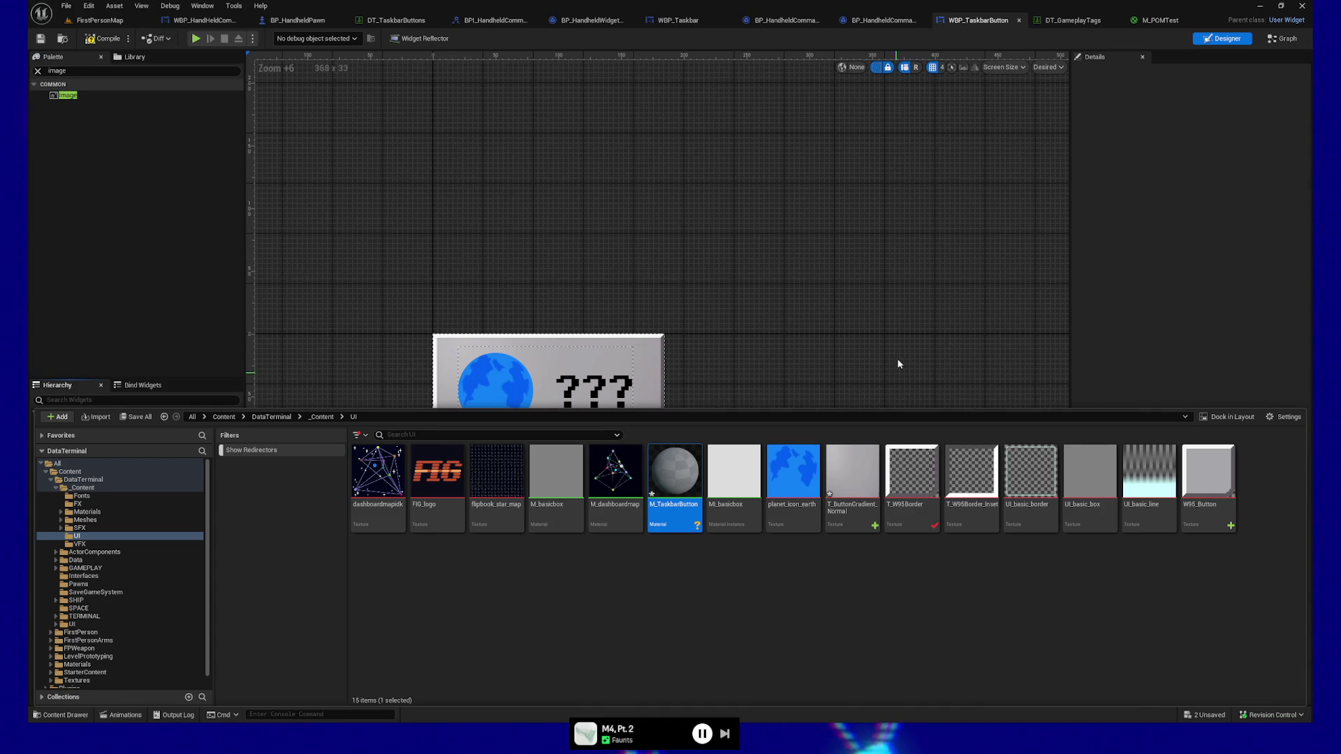
# Open M_TaskbarButton and set the editor Application Scale to 1.2 in Widget Reflector.
pyautogui.doubleClick(670, 493)
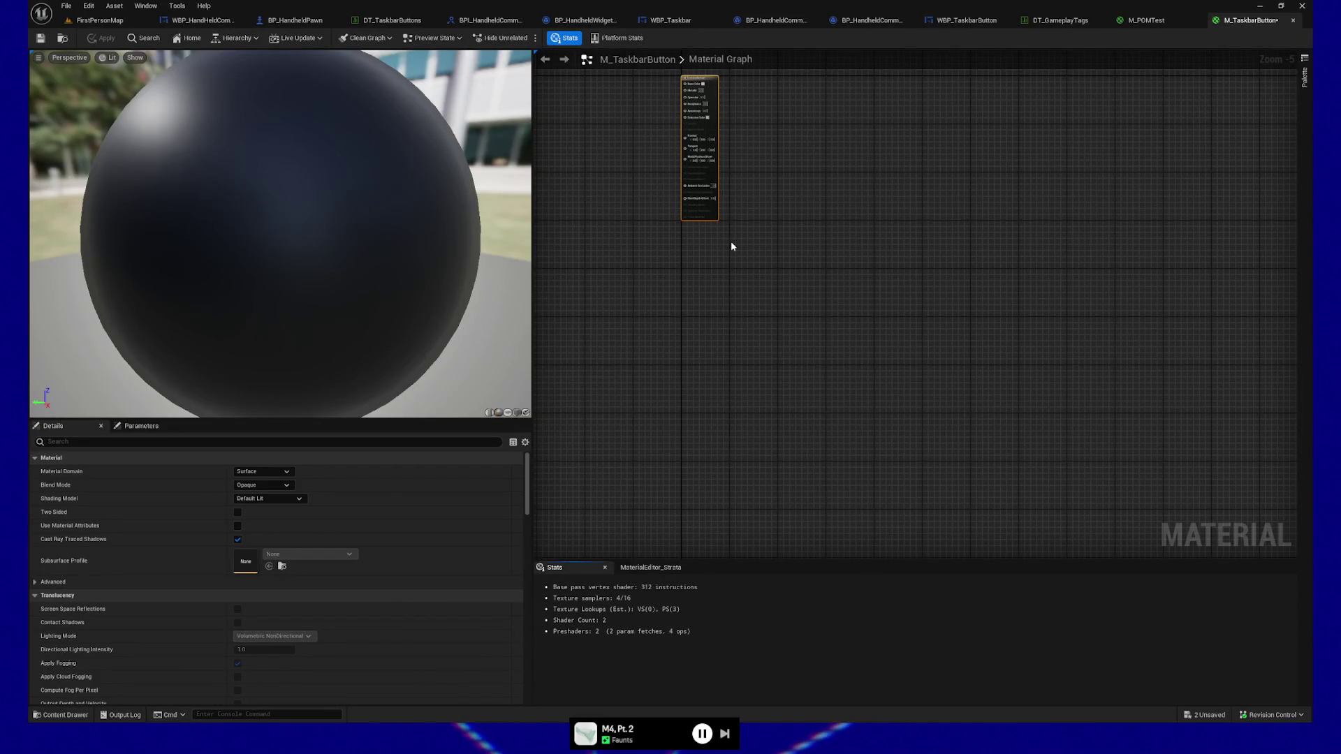
pyautogui.hotkey('ctrl', 'shift', 'w')
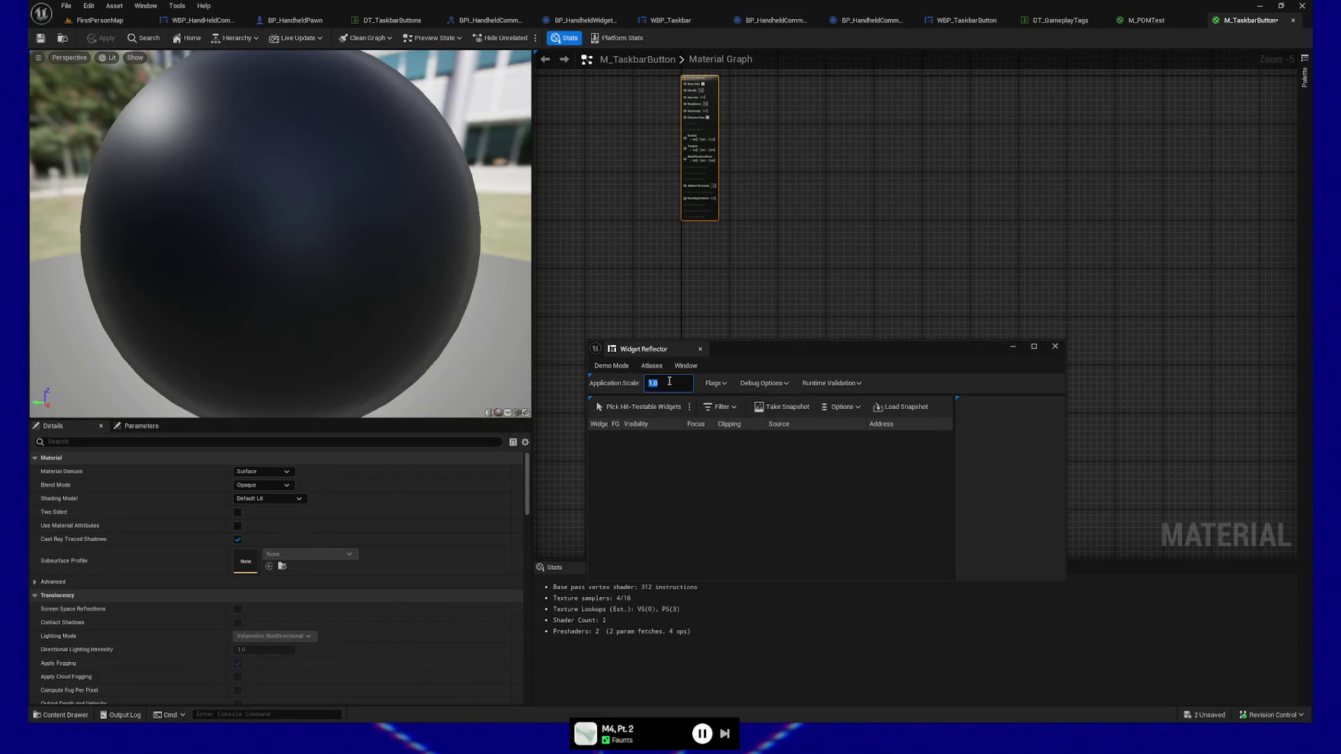
pyautogui.write('1.2')
pyautogui.press('Return')
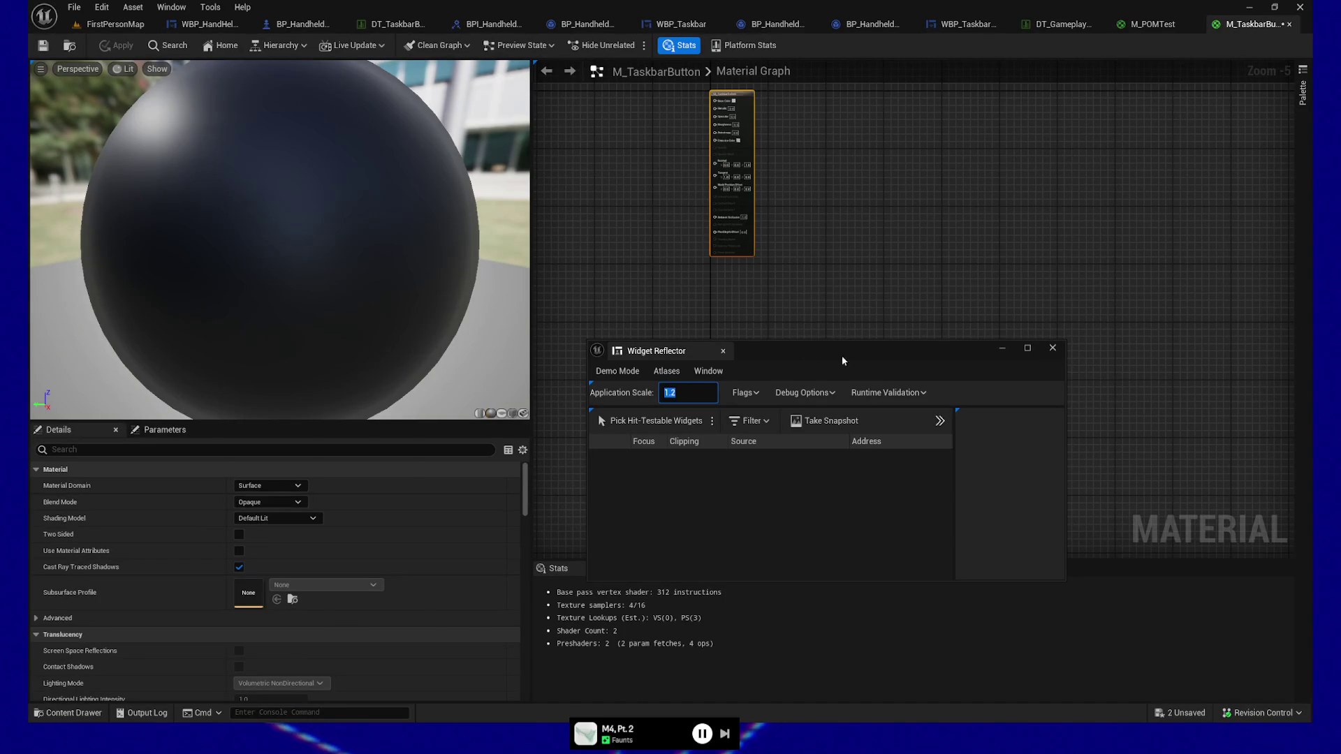
pyautogui.click(1062, 349)
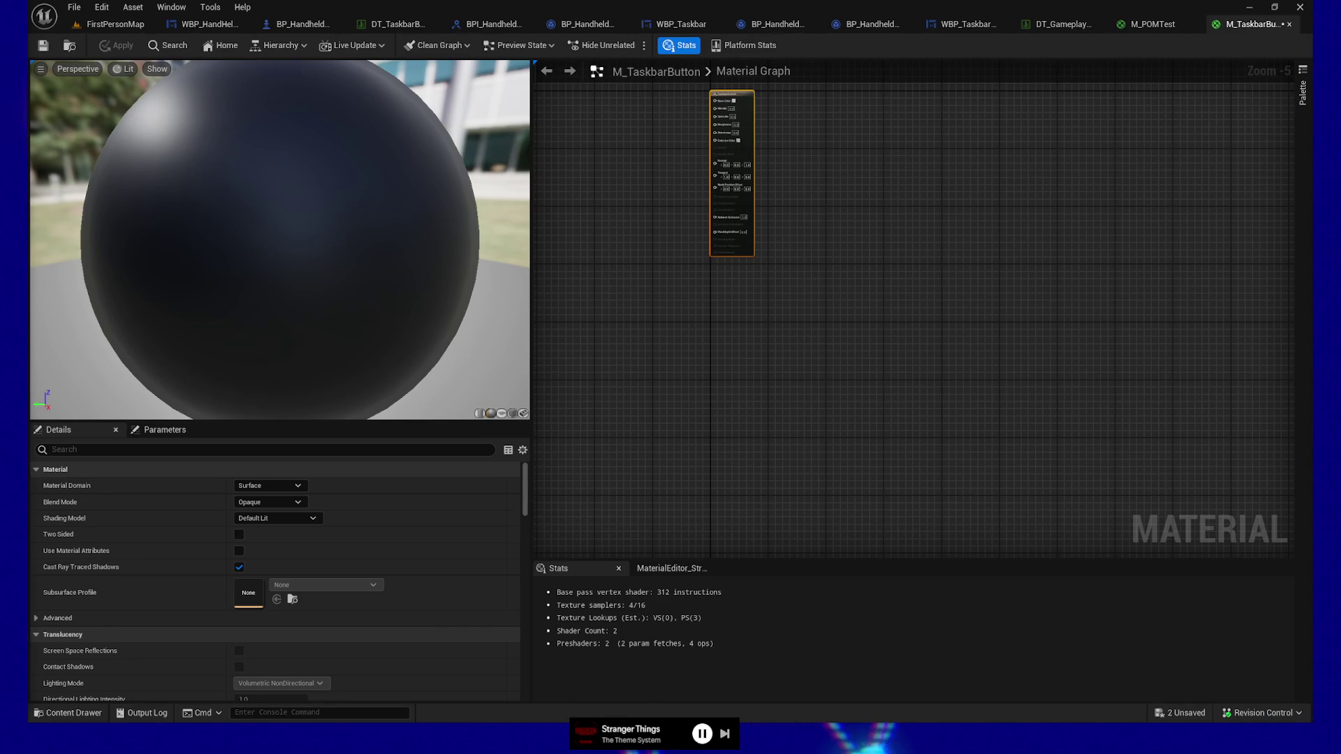
# Set M_TaskbarButton's Material Domain to User Interface.
pyautogui.click(791, 321)
pyautogui.scroll(4, 653, 329)
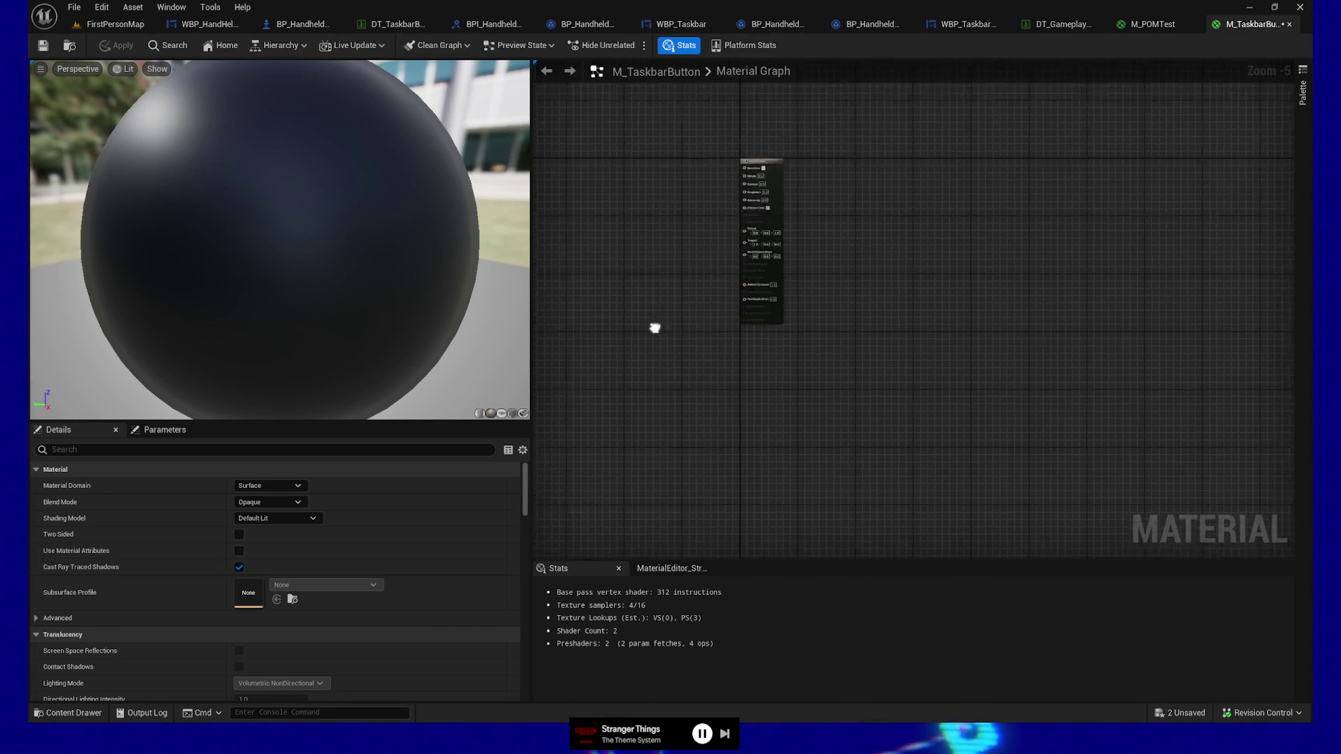
pyautogui.scroll(1, 750, 361)
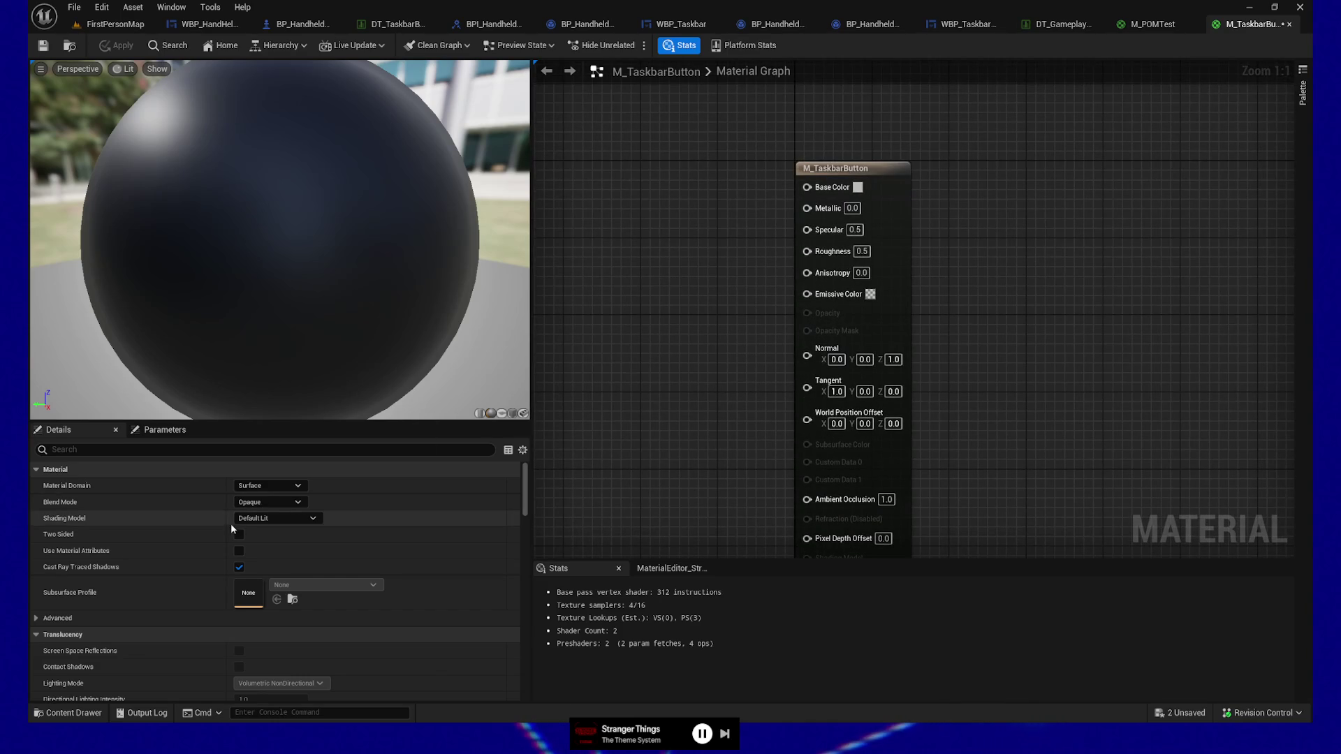
pyautogui.click(277, 490)
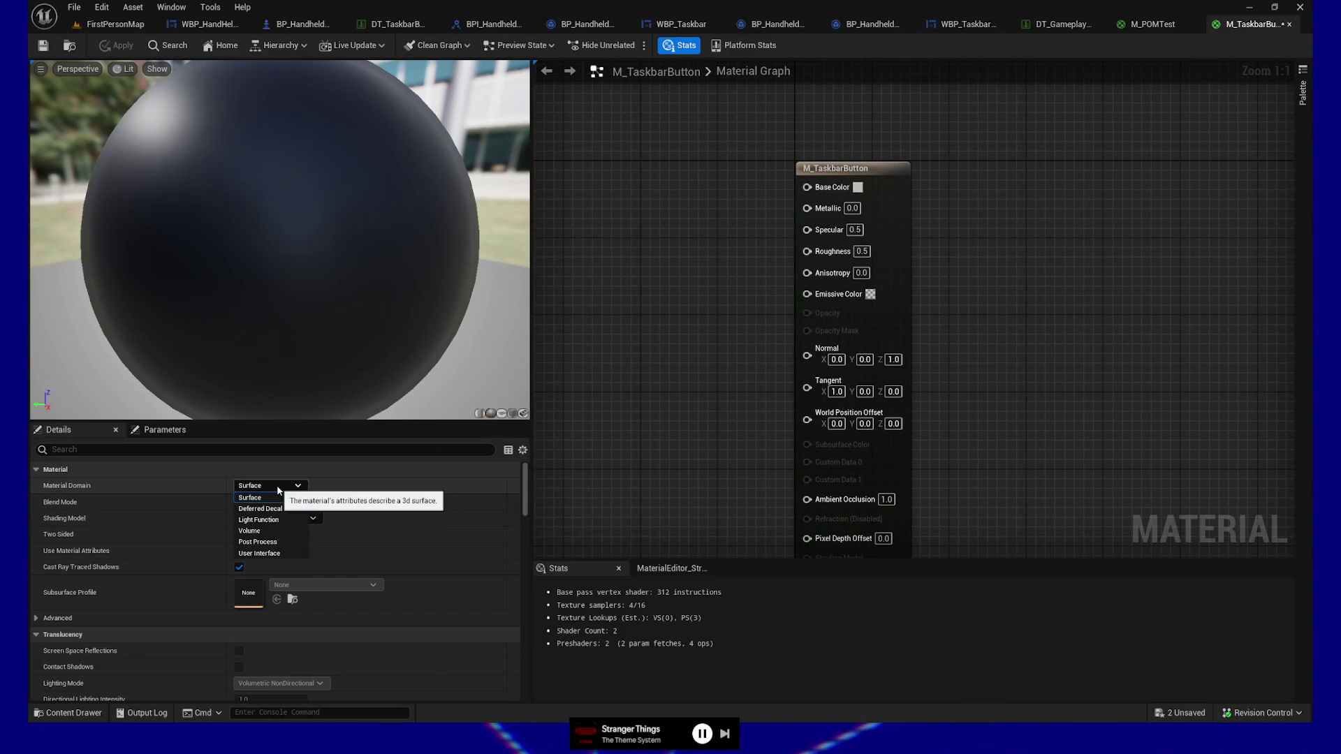
pyautogui.click(262, 553)
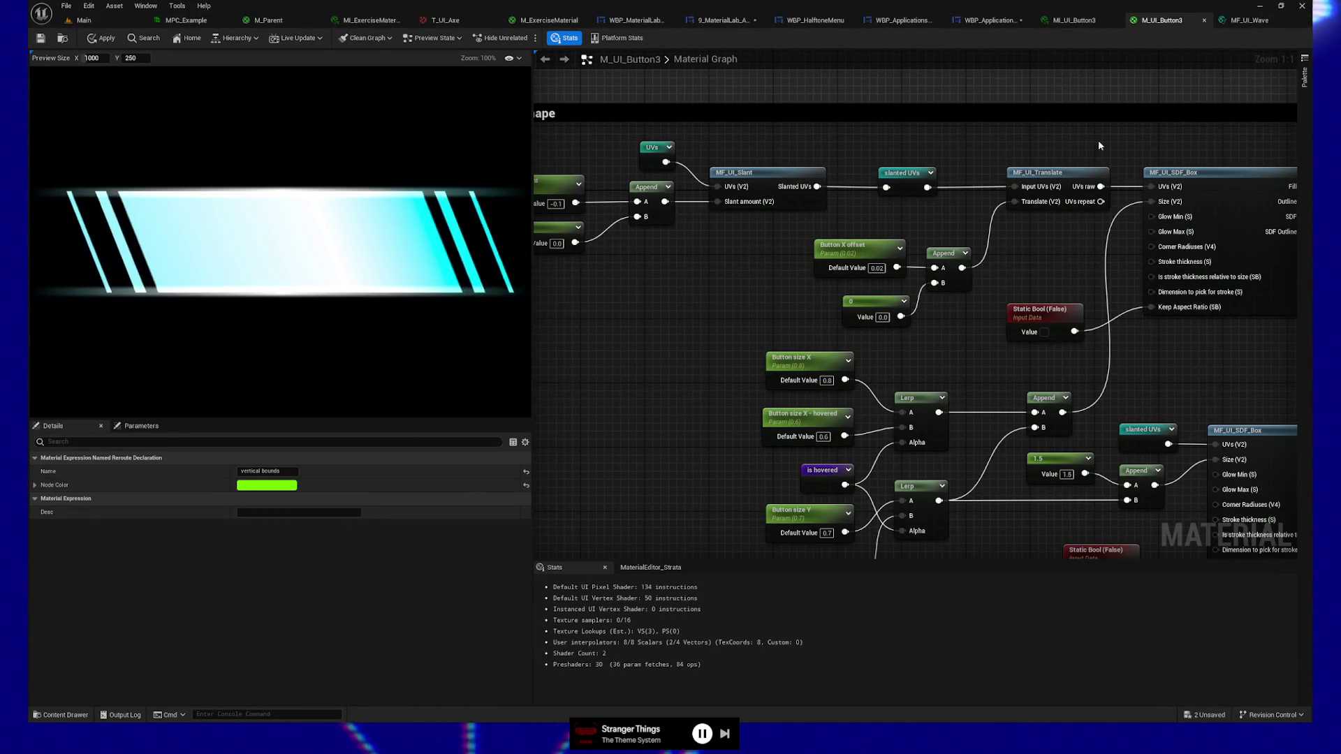
# Select M_UI_Button3's output node to check its Material Domain and Blend Mode.
pyautogui.scroll(-10, 1243, 224)
pyautogui.moveTo(1222, 381); pyautogui.dragTo(889, 398)
pyautogui.scroll(3, 956, 266)
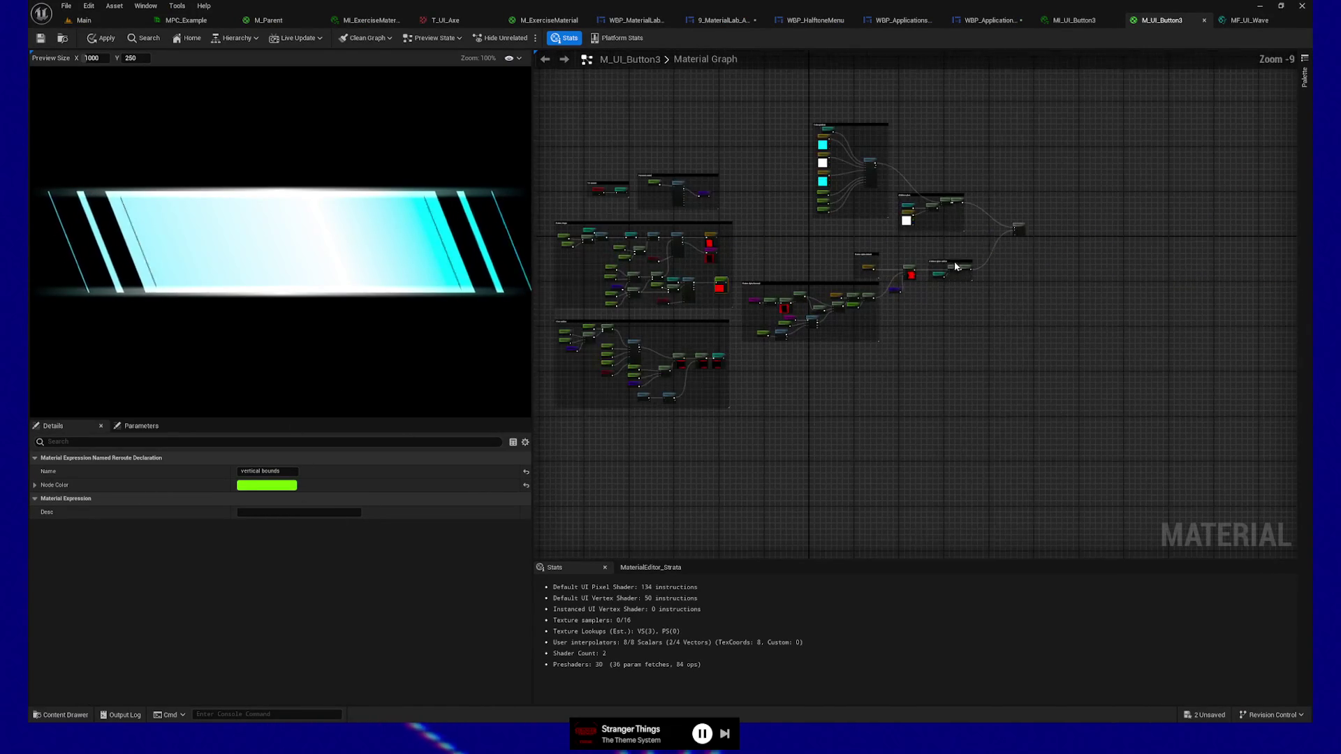
pyautogui.click(1018, 227)
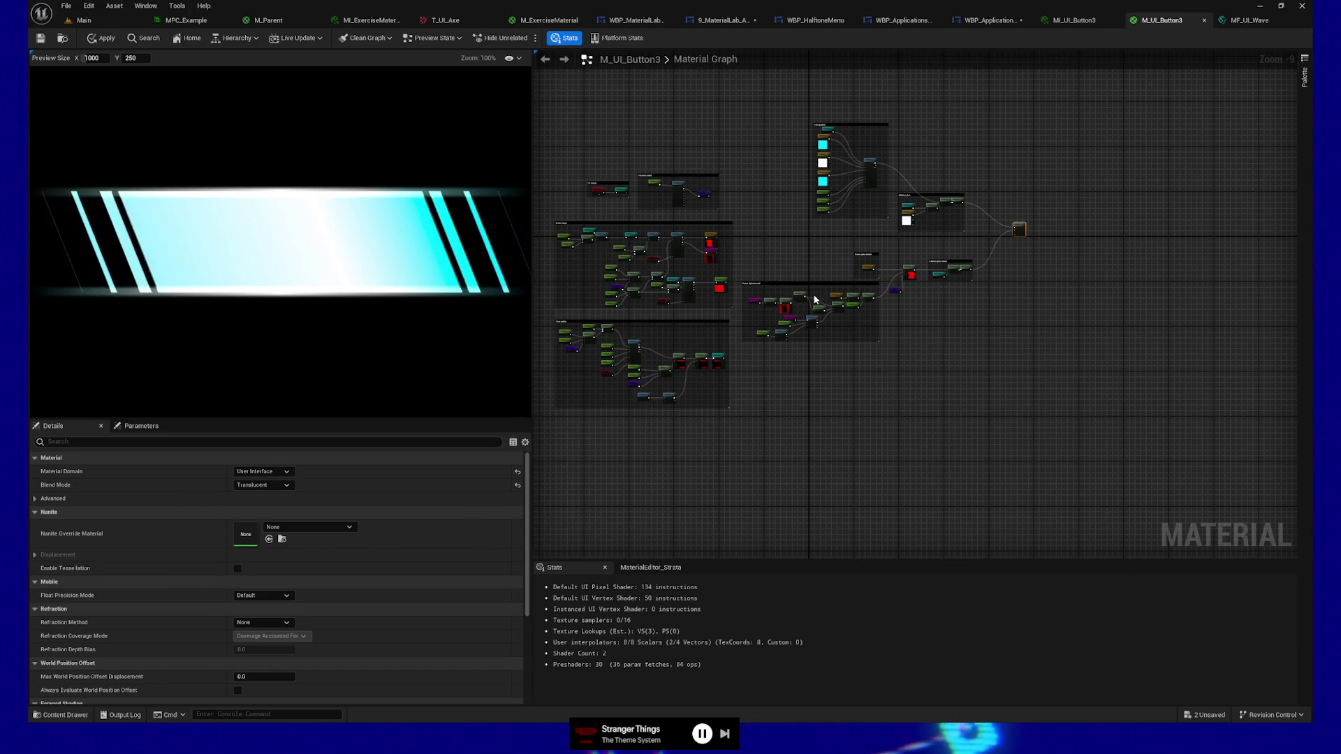
pyautogui.scroll(7, 999, 244)
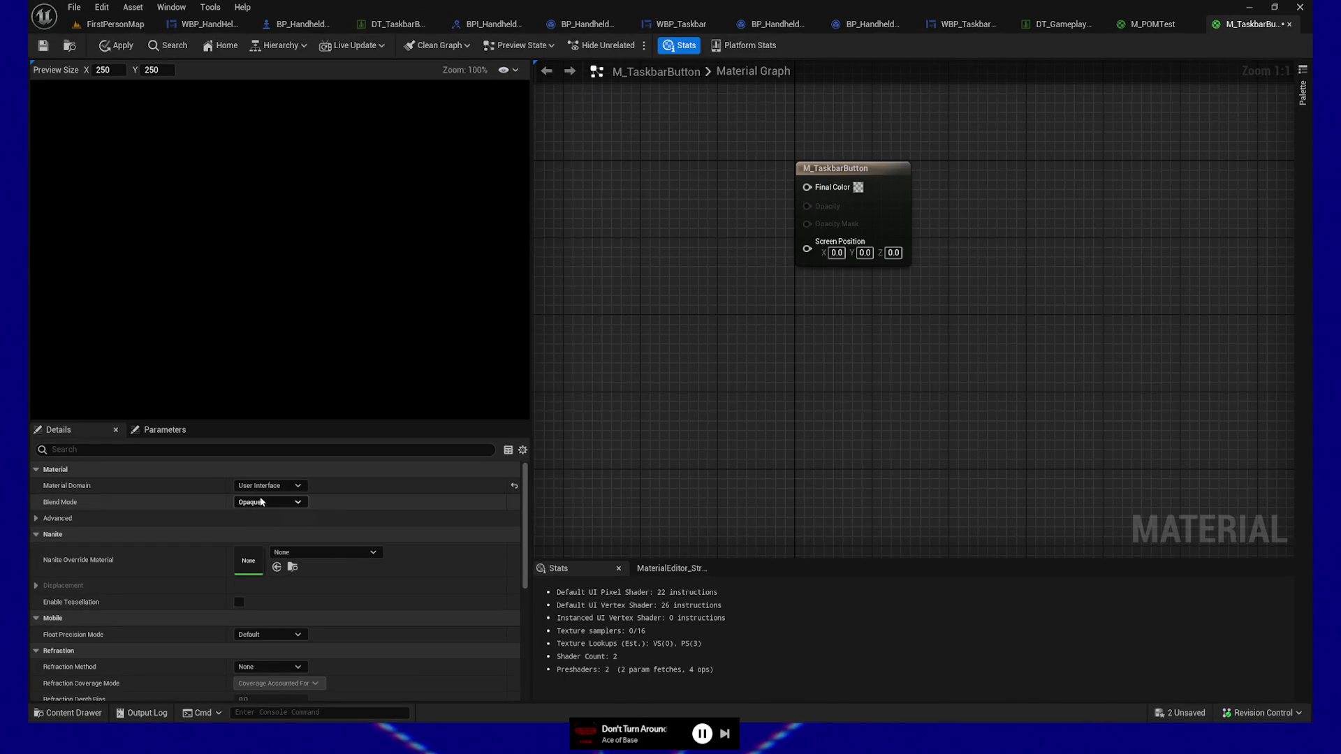
# Set M_TaskbarButton's Blend Mode to Translucent and search the graph for a TextureSample node.
pyautogui.click(268, 502)
pyautogui.click(277, 536)
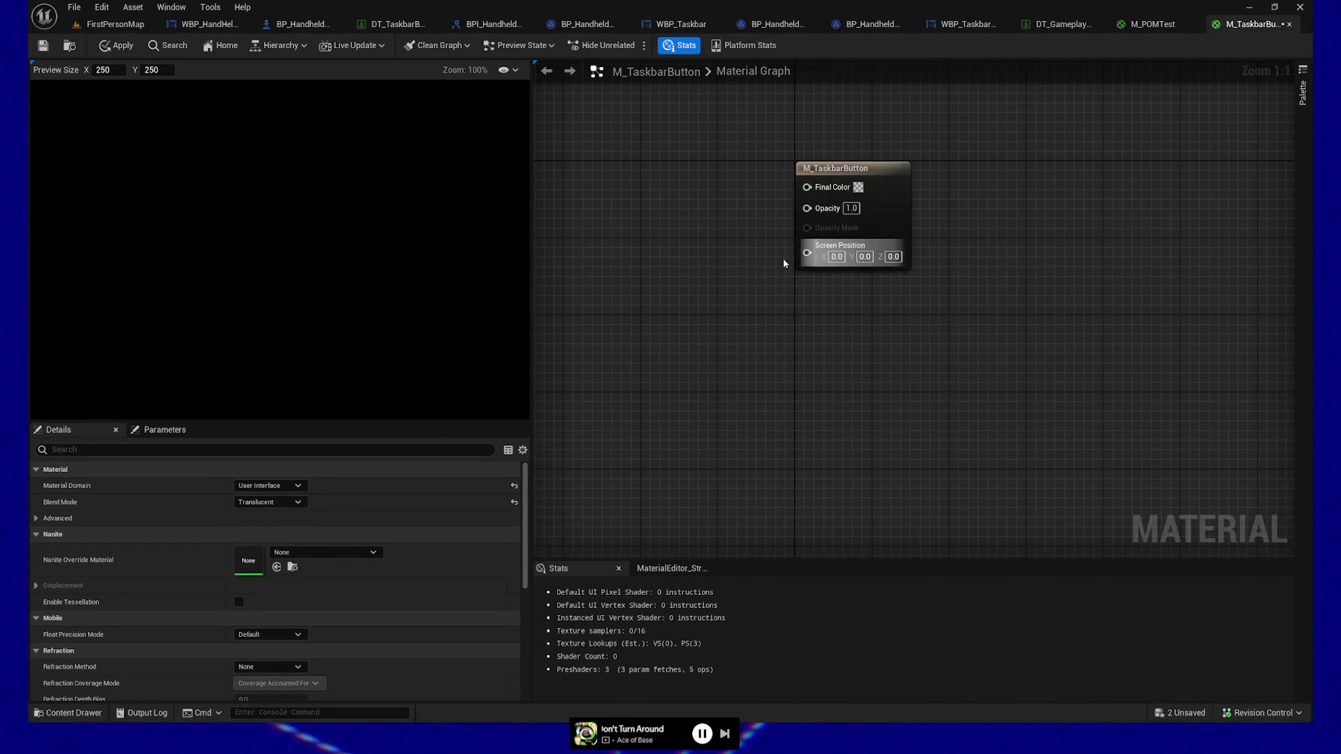
pyautogui.moveTo(693, 262); pyautogui.dragTo(994, 394)
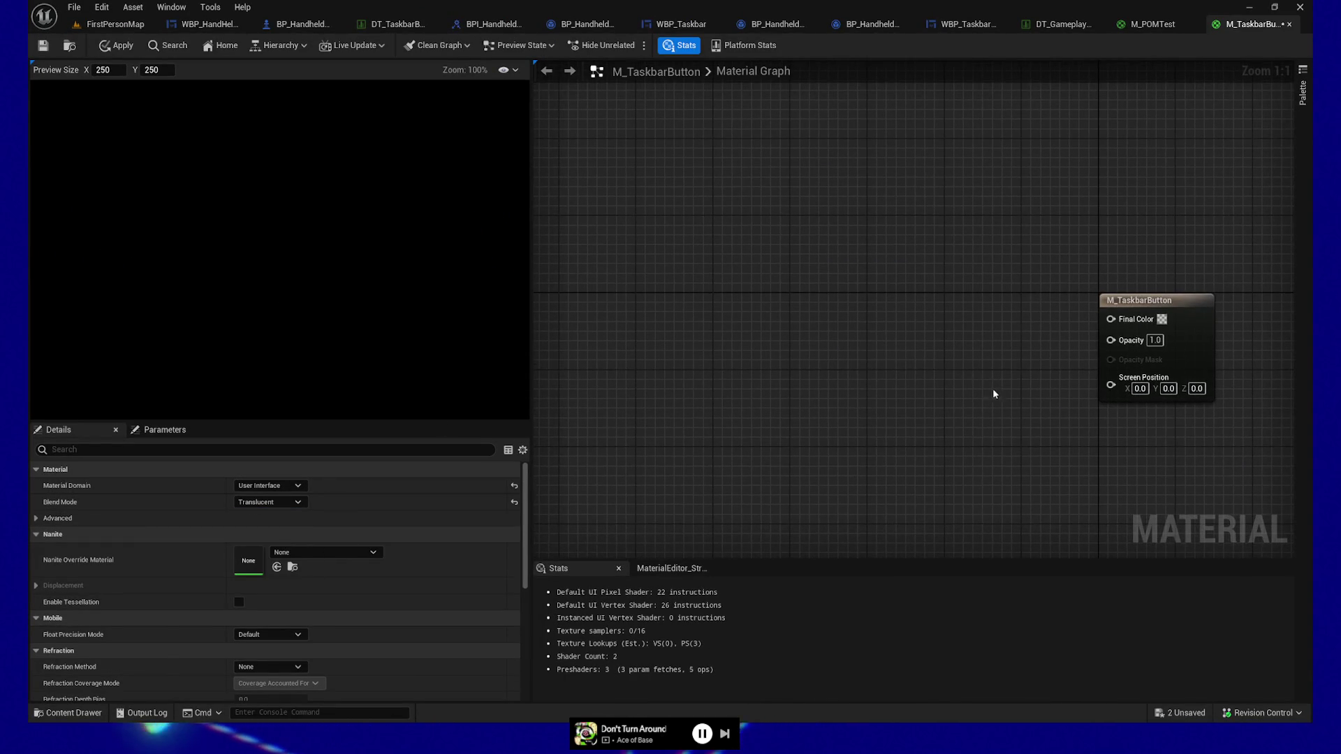
pyautogui.rightClick(701, 324)
pyautogui.write('texture sam')
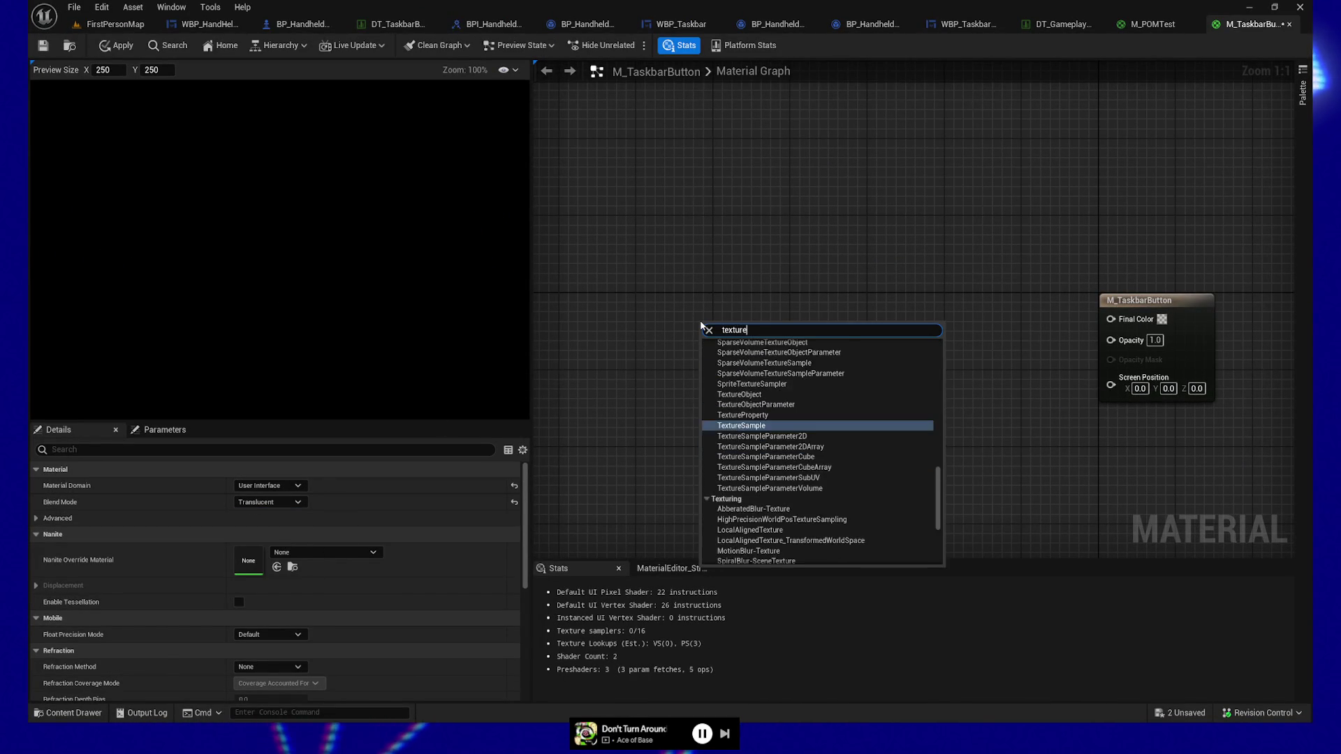